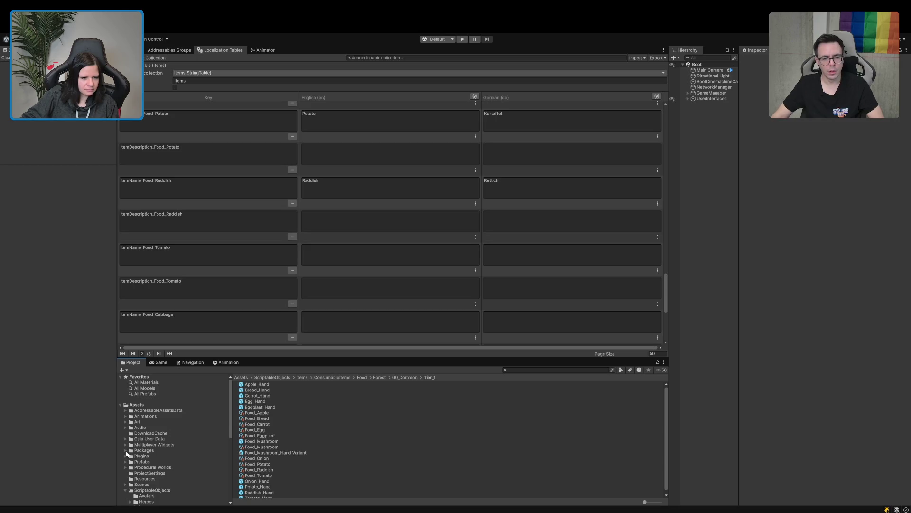
Expand Packages, search the project for 'onion', and enlarge the result thumbnails.
left_click(143, 450)
left_click(534, 370)
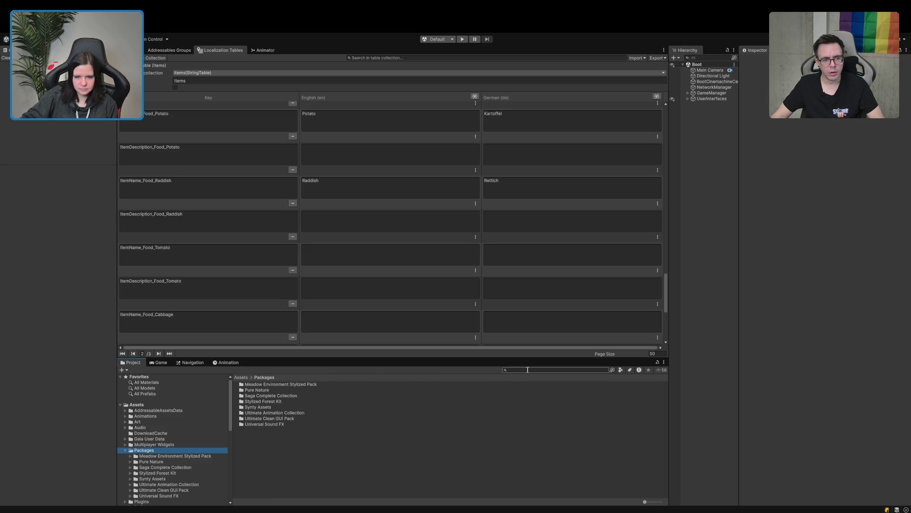
type("onion")
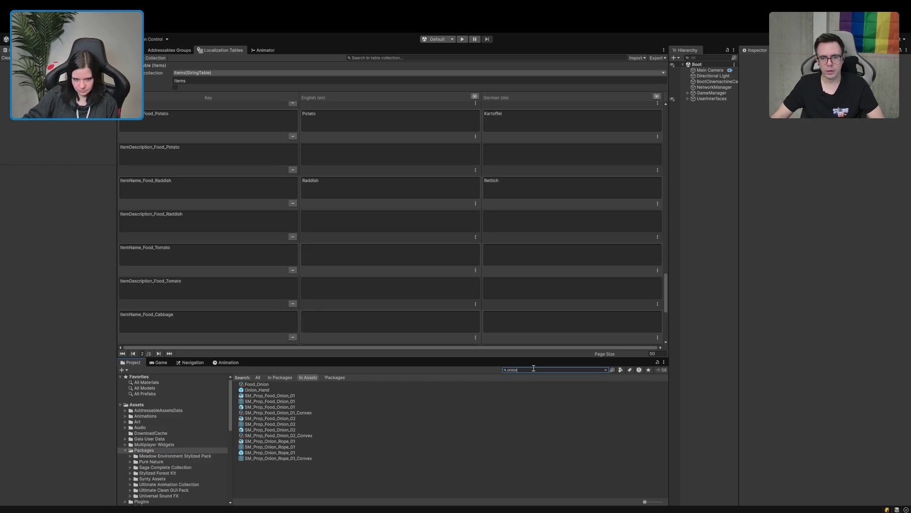
left_click_drag(658, 503, 679, 503)
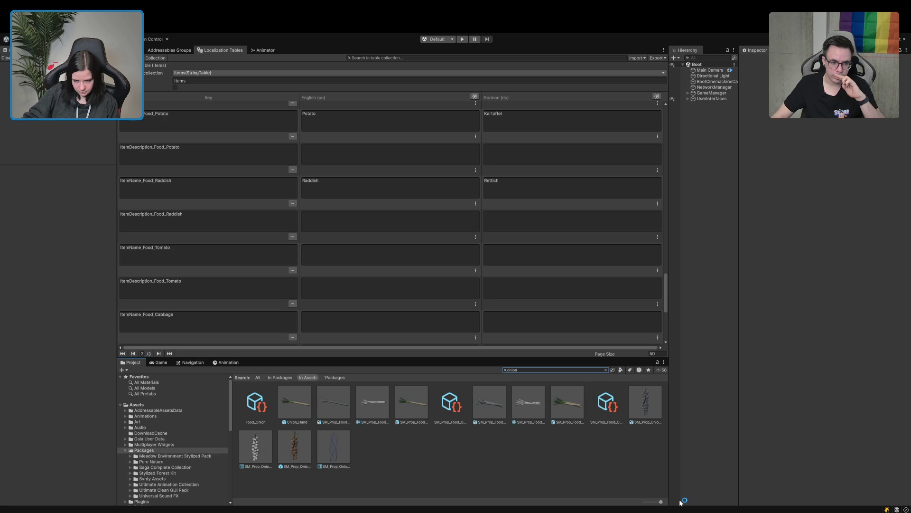
Change the Project search to 'veg' and browse the vegetable asset results.
key("BackSpace")
key("BackSpace")
key("BackSpace")
type("veg")
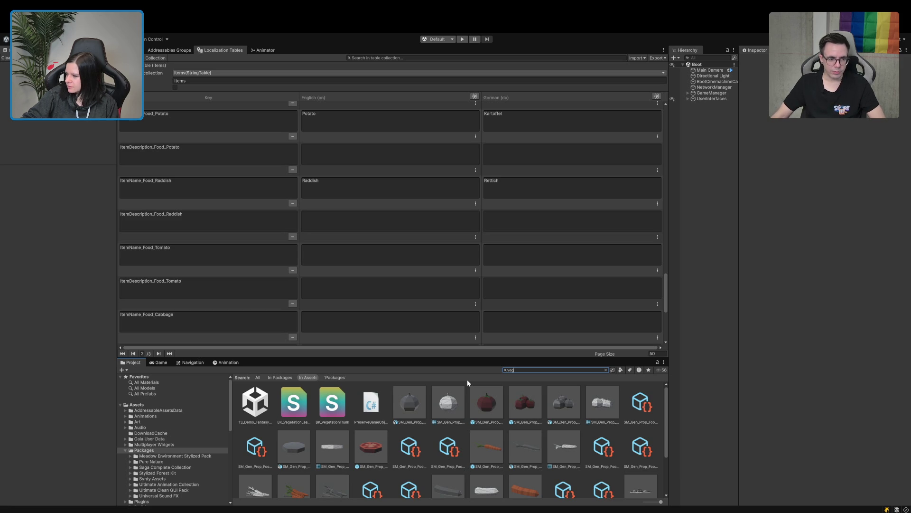
scroll(432, 225, "up", 2)
scroll(431, 228, "down", 7)
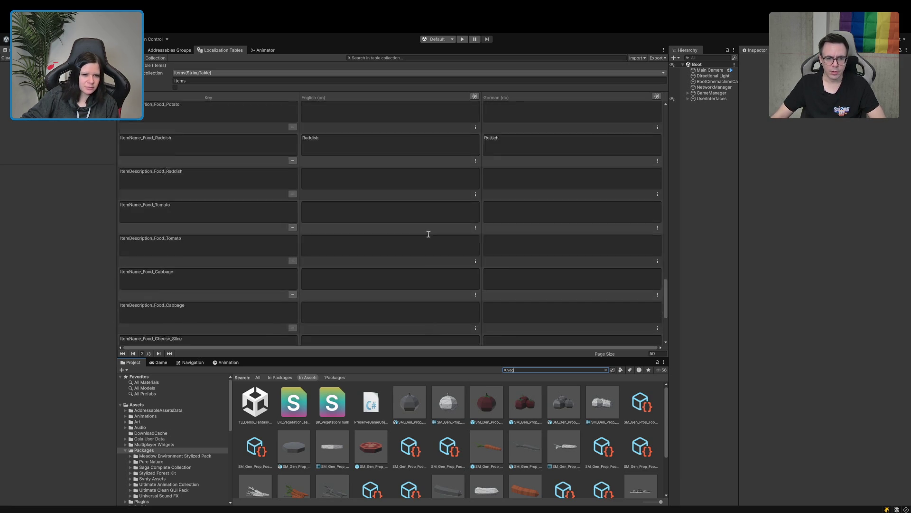
scroll(428, 236, "down", 1)
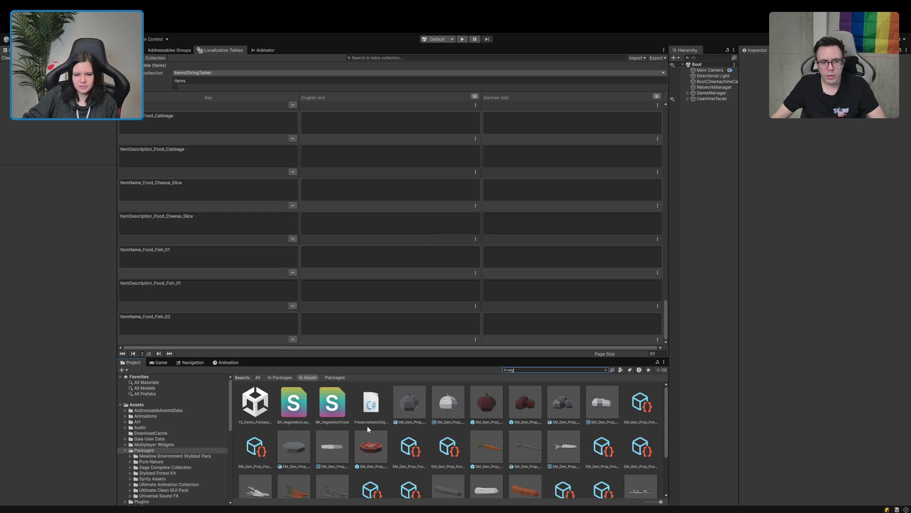
scroll(368, 425, "down", 3)
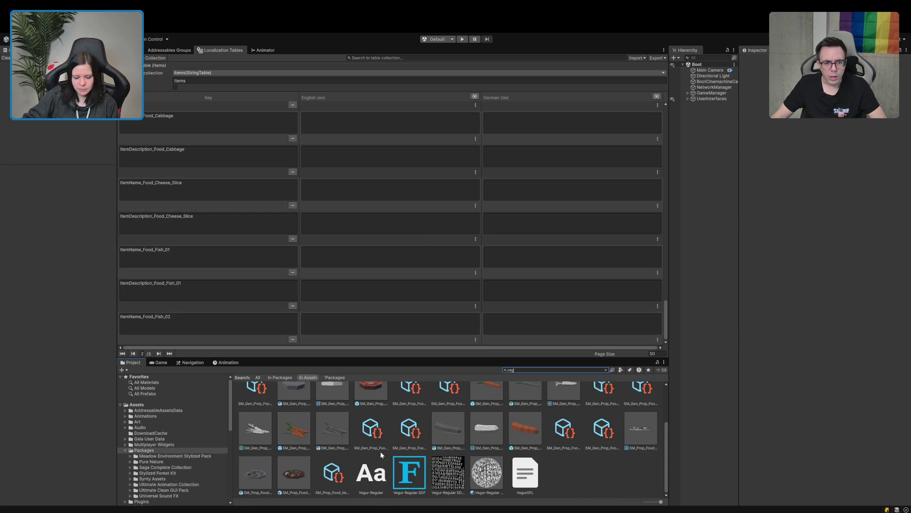
scroll(380, 451, "up", 3)
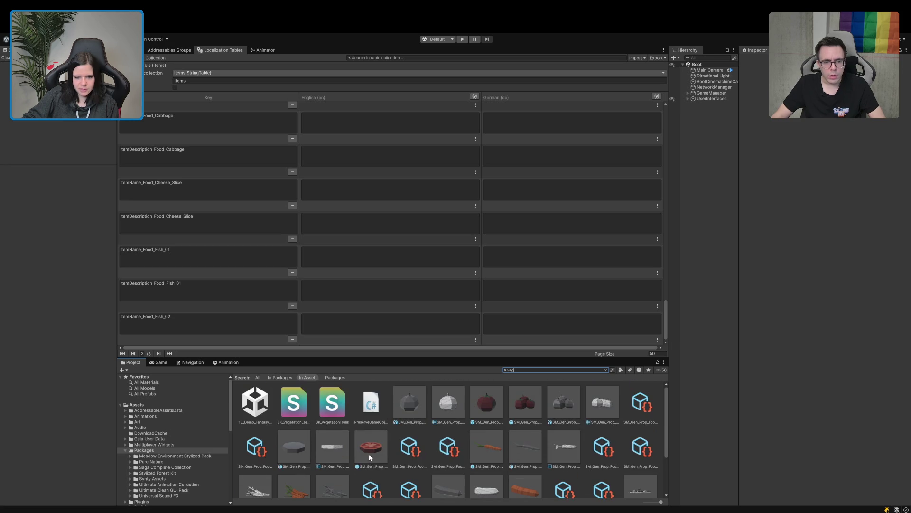
Collapse the Packages folder, scroll the results, and select the Onion item's German name cell.
left_click(126, 450)
scroll(155, 491, "down", 3)
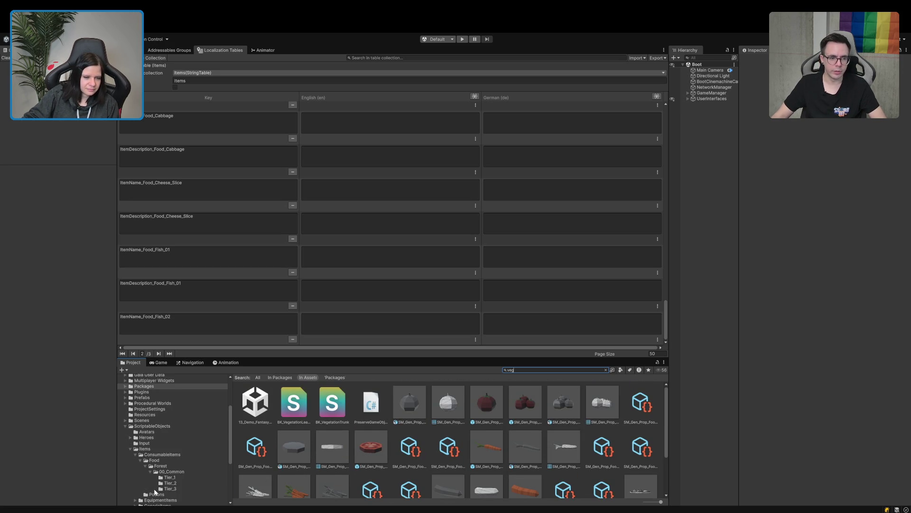
scroll(419, 437, "down", 3)
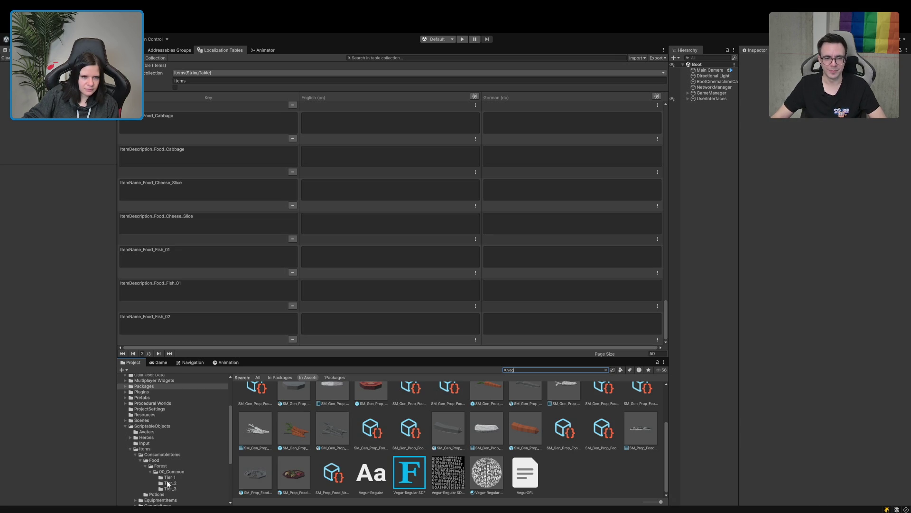
scroll(529, 236, "up", 5)
scroll(533, 234, "up", 4)
left_click(521, 225)
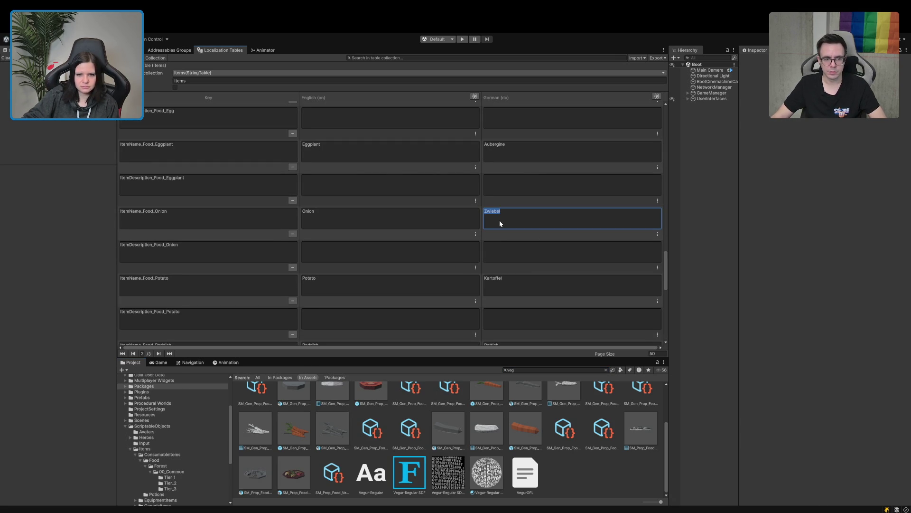
Enter German 'Lauchzwiebel' and replace the English Onion name with 'Leek'.
type("Lauchzwiebel")
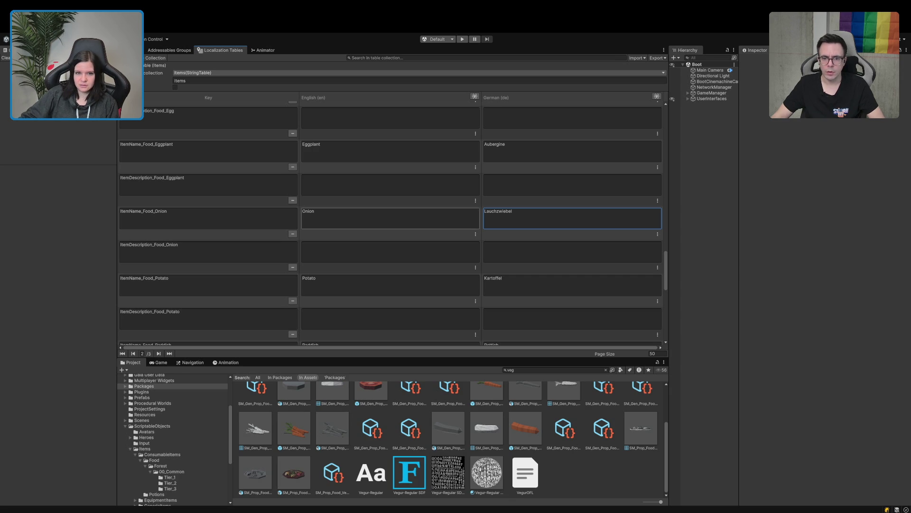
left_click(453, 209)
double_click(421, 219)
type("Leek")
Rename the name key to ItemName_Food_Leek and shorten the German name to 'Lauch'.
left_click(241, 219)
left_click(242, 219)
type("Leek")
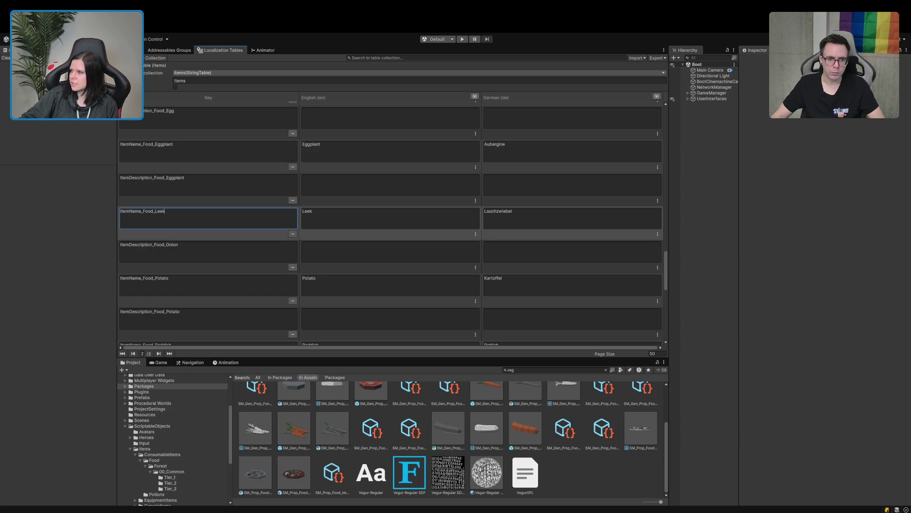
left_click(545, 210)
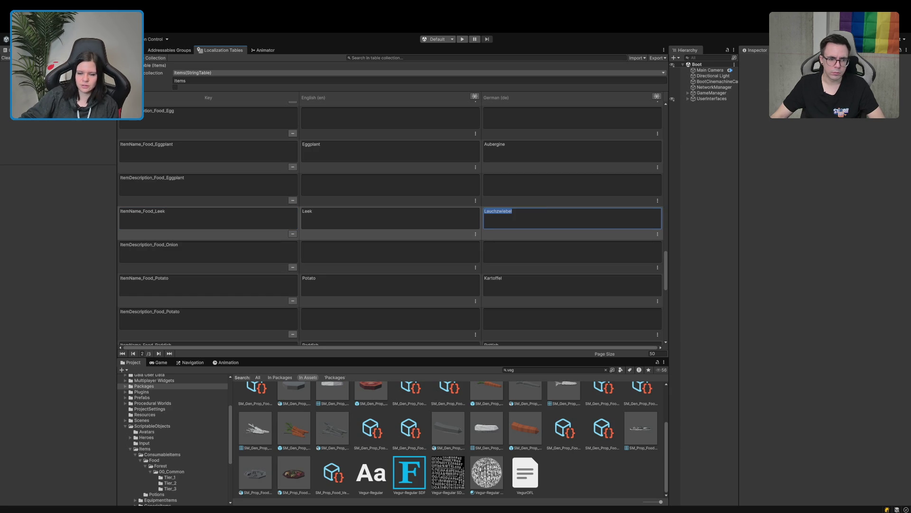
left_click(547, 210)
key("BackSpace")
key("BackSpace")
key("BackSpace")
key("BackSpace")
key("BackSpace")
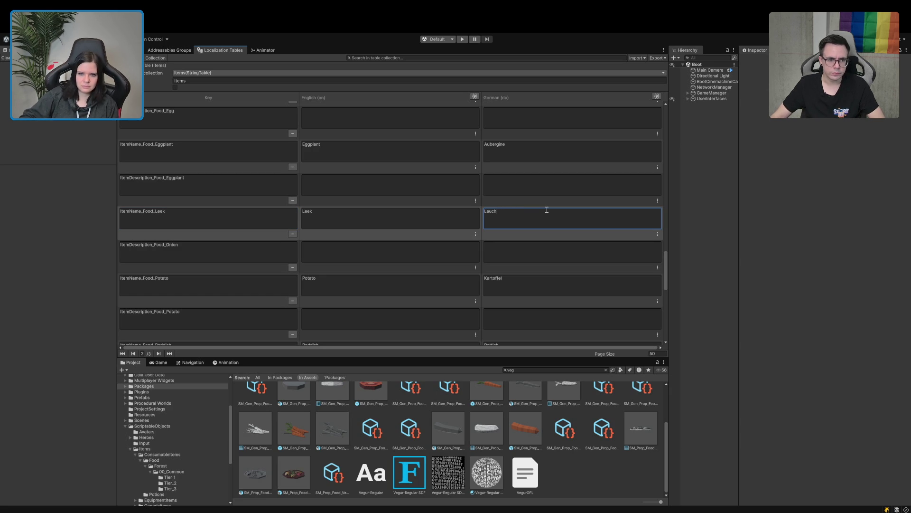
left_click(202, 221)
left_click(202, 221)
Rename the description key to ItemDescription_Food_Leek and show the Tier_1 folder.
left_click(220, 250)
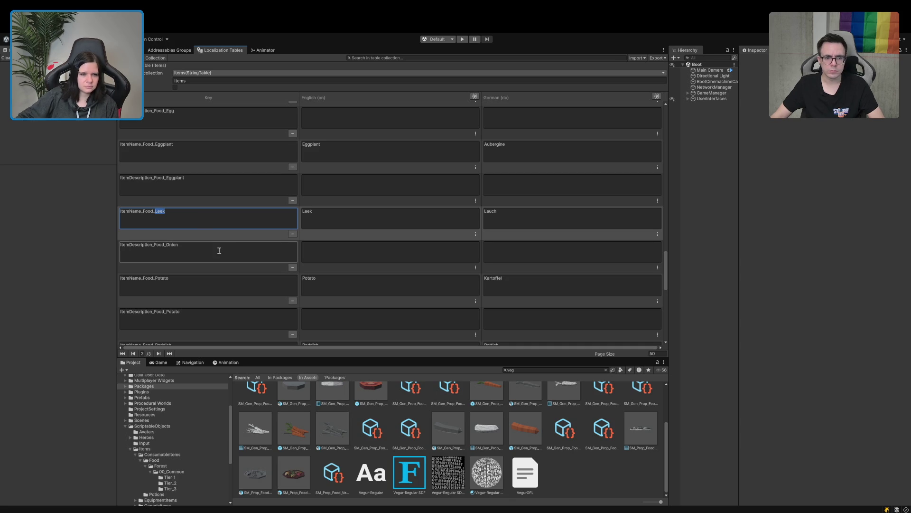
key("End")
key("shift+Left")
key("shift+Left")
key("shift+Left")
type("Leek")
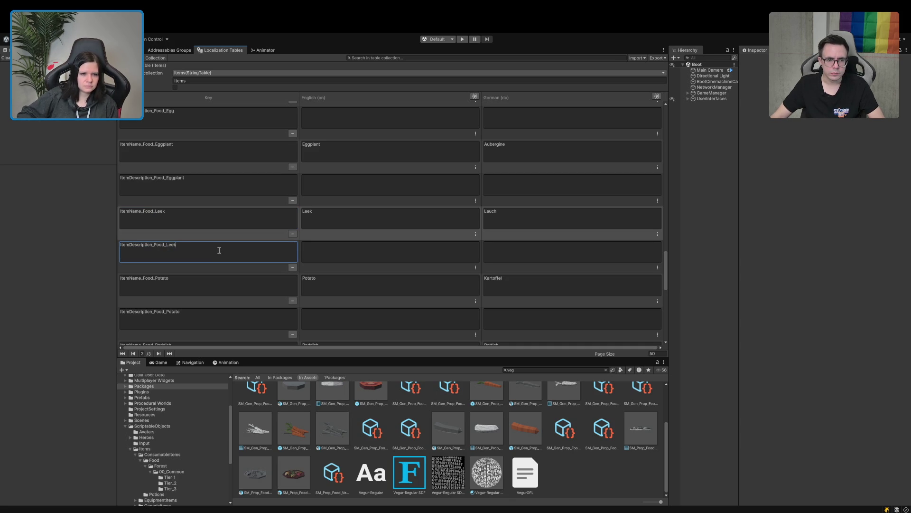
left_click(169, 477)
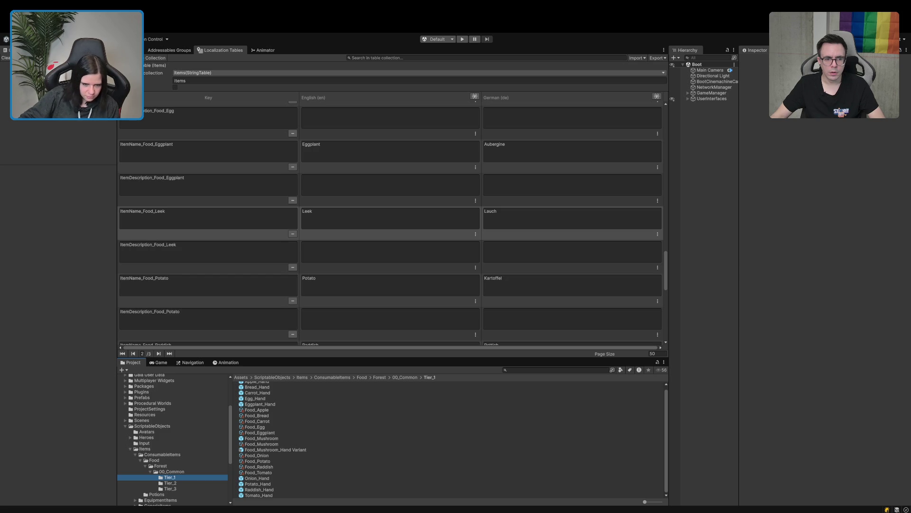
Rename the Onion_Hand prefab to Leek_Hand.
left_click(256, 478)
left_click(256, 478)
left_click_drag(244, 478, 256, 478)
type("Leek")
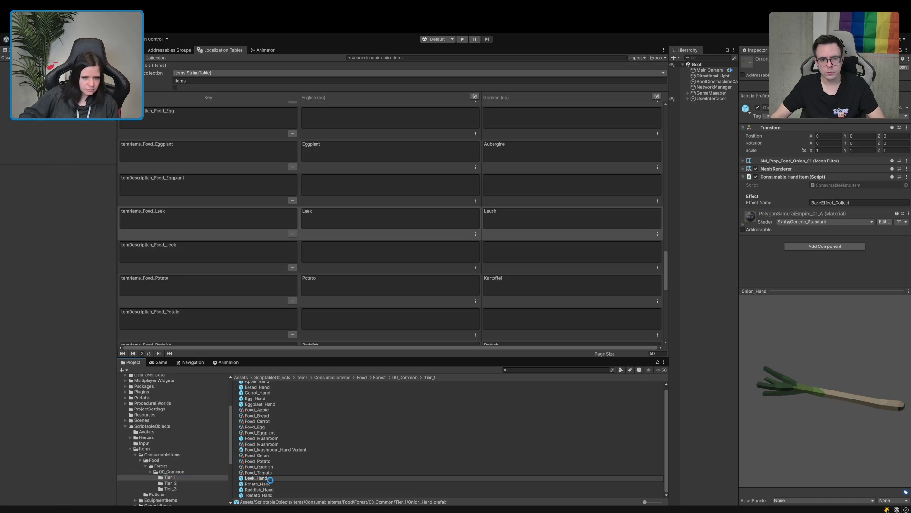
key("Return")
Rename the Food_Onion item asset to Food_Leek.
left_click(257, 455)
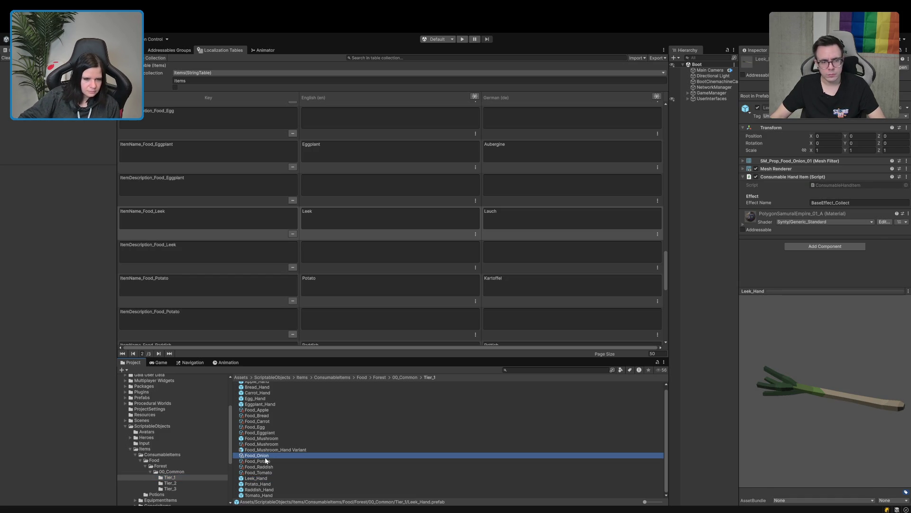
key("F2")
key("ctrl+shift+Left")
type("Leek")
key("Return")
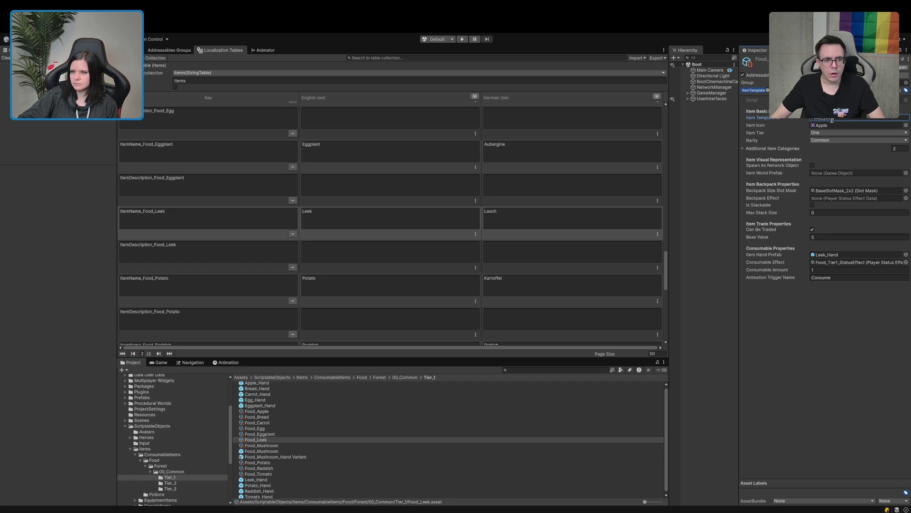
Change the Food_Leek Item Icon from Apple to ArrowBoldRight.
left_click(906, 125)
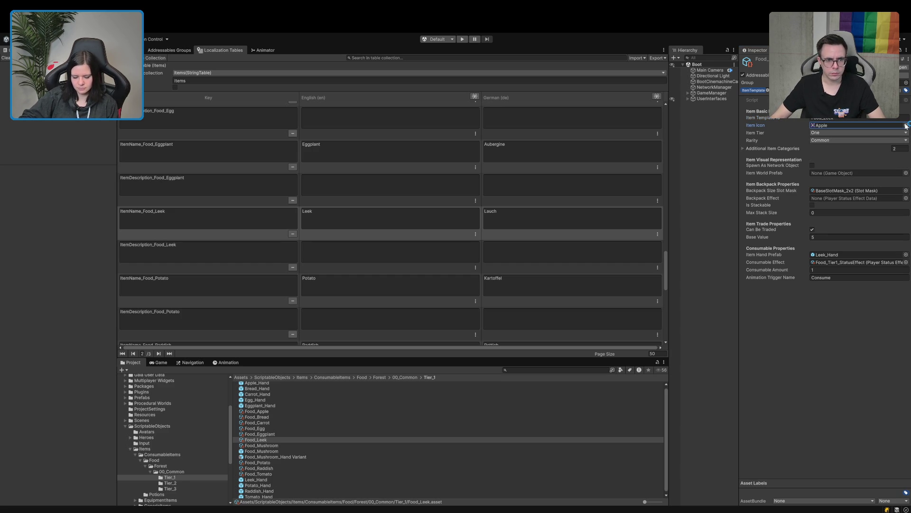
left_click(906, 126)
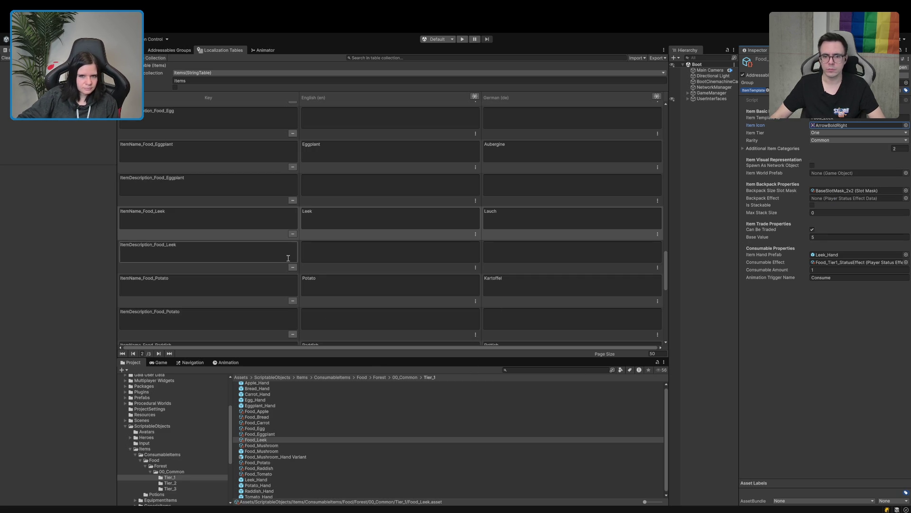
scroll(288, 258, "down", 3)
scroll(288, 257, "down", 3)
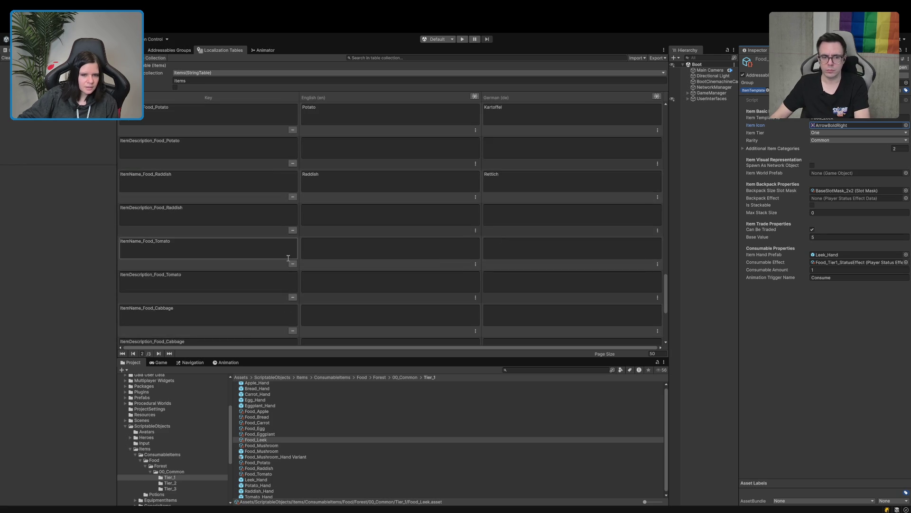
Fill the Tomato English name and paste 'Tomato' into its German cell.
left_click(312, 257)
type("Tomato")
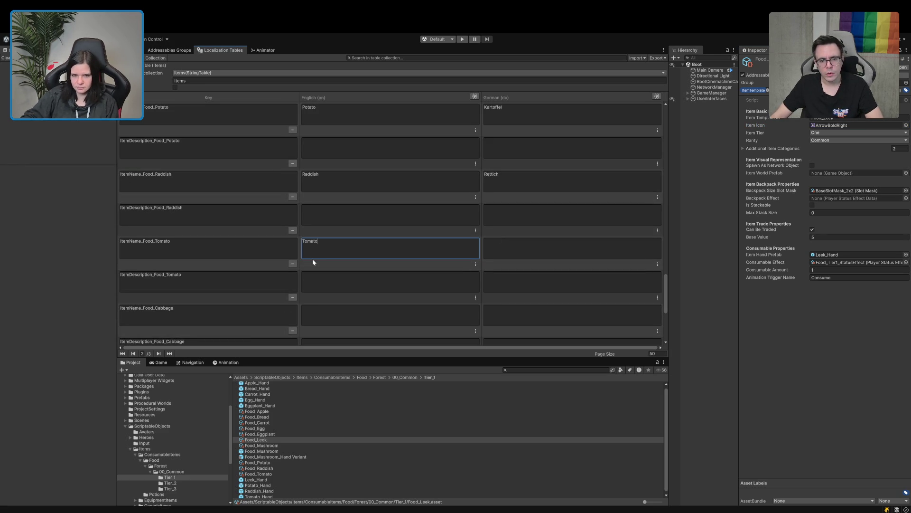
key("ctrl+a")
key("ctrl+c")
left_click(513, 241)
key("ctrl+v")
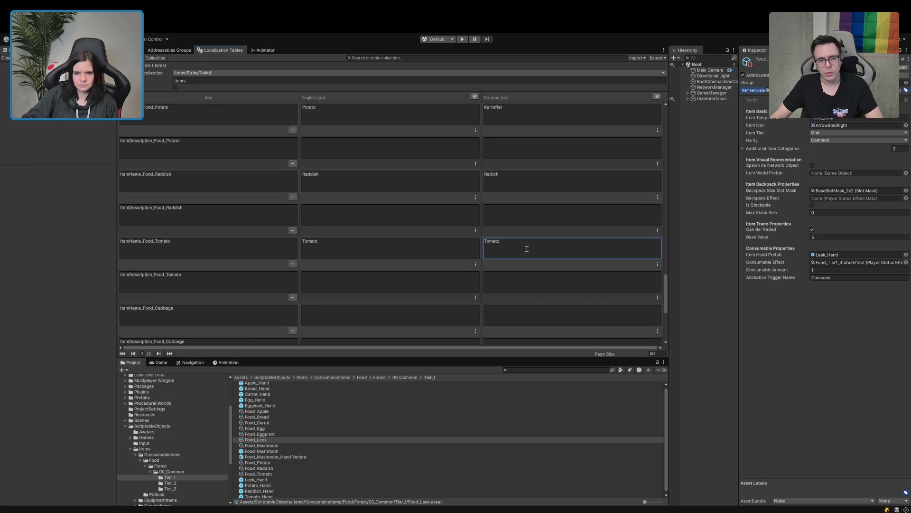
scroll(526, 249, "down", 3)
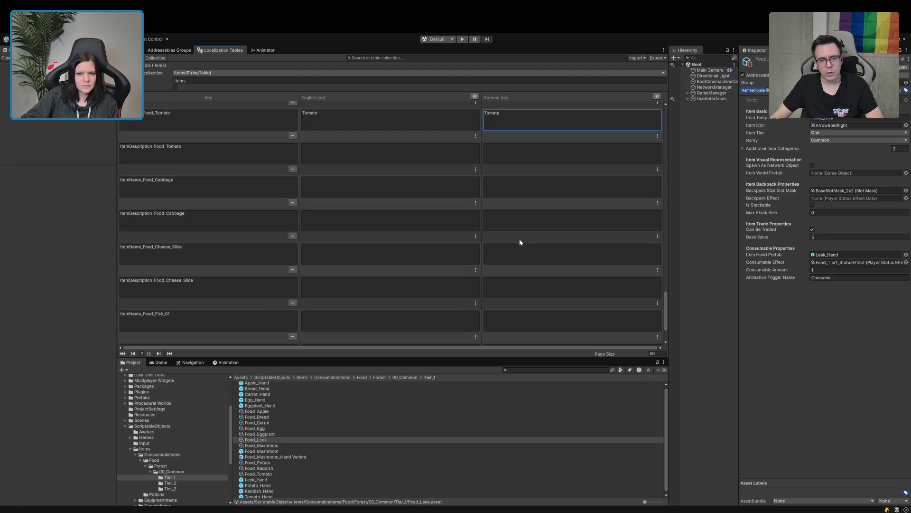
Complete the Cabbage English name and the German name 'Kohlkopf'.
left_click(442, 193)
type("bage")
left_click(520, 193)
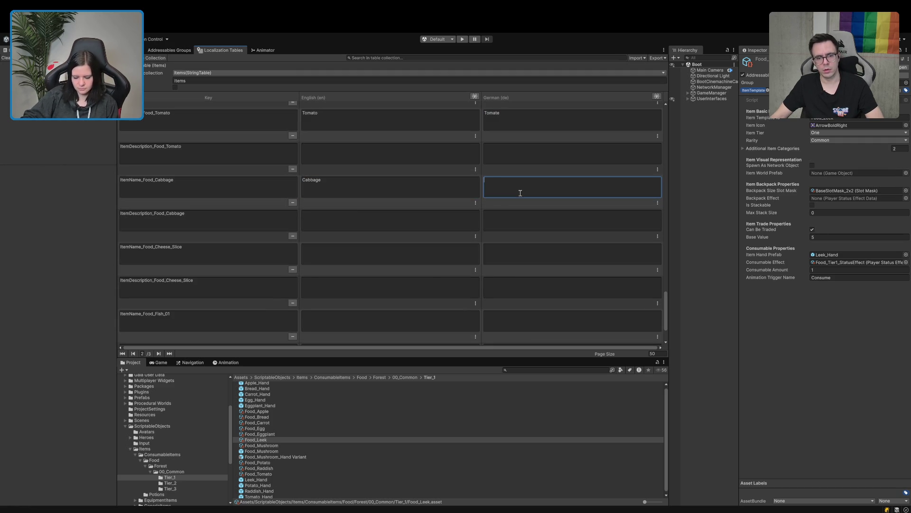
type("Kohlkopf")
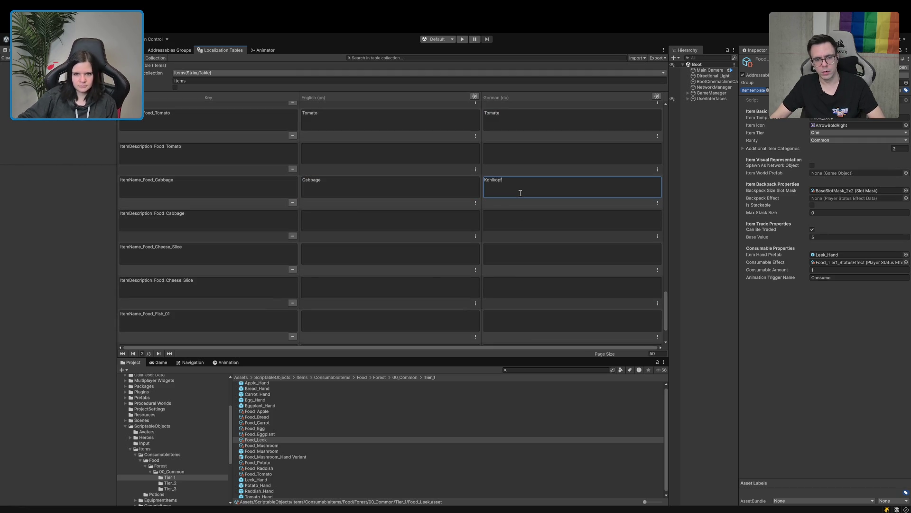
Name the cheese slice 'Slice of cheese' in English and 'Käsescheibe' in German.
left_click(362, 255)
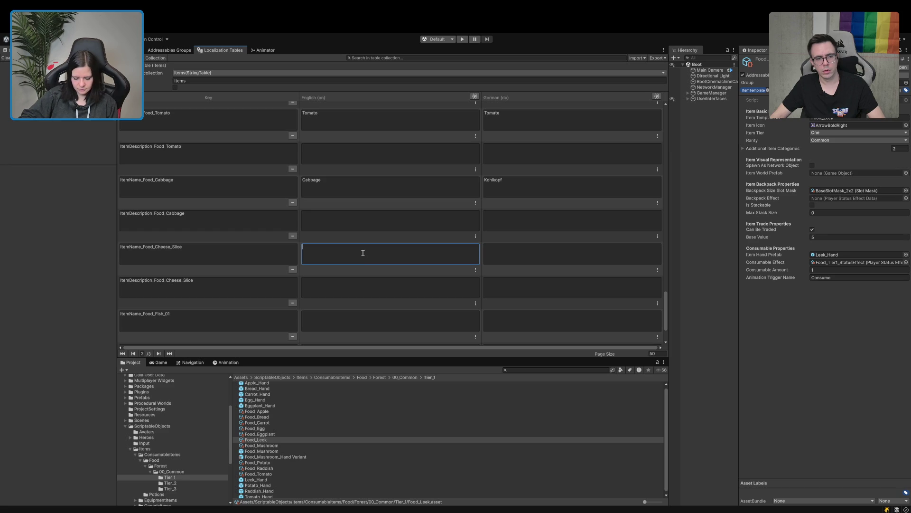
type("Slice of cheese")
left_click(515, 259)
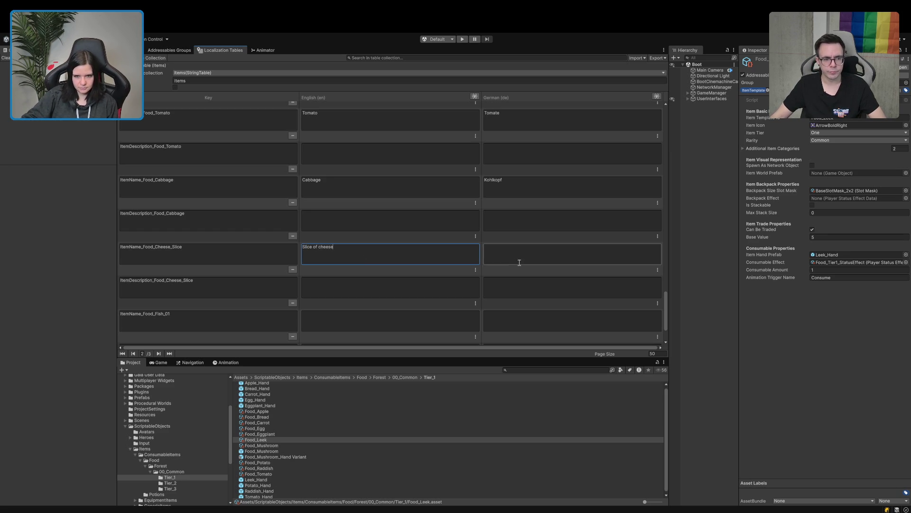
type("Käsescheibe")
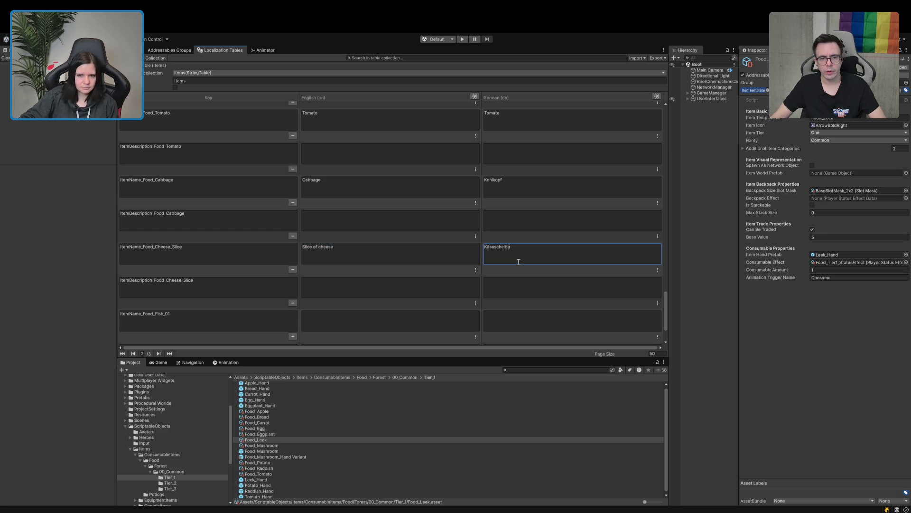
scroll(517, 261, "down", 3)
Set Fish_01's German name to 'Fisch'.
left_click(388, 257)
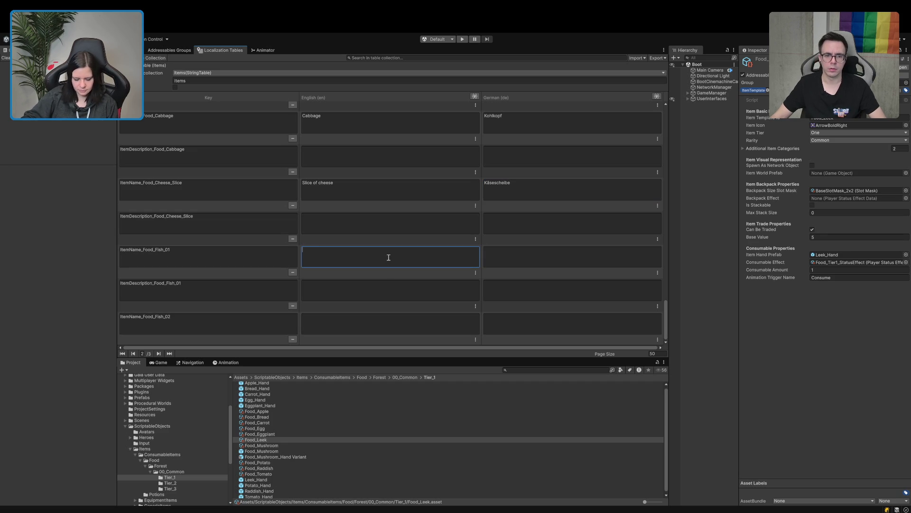
type("Fish")
left_click(545, 254)
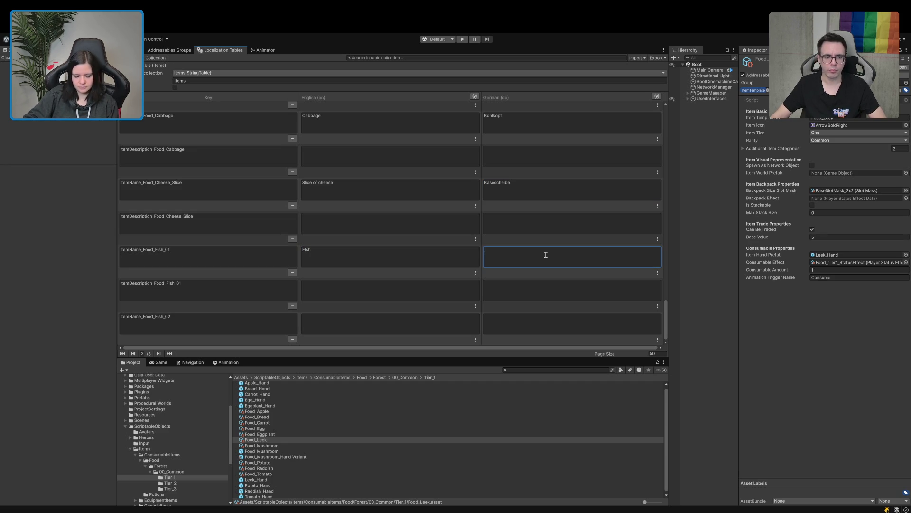
type("isch")
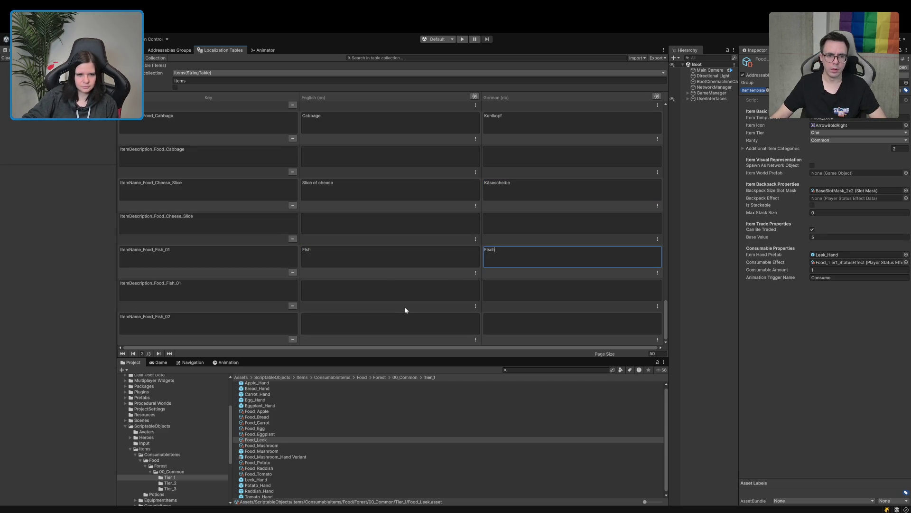
left_click(386, 259)
Copy 'Fish' and 'Fisch' into Fish_02's English and German cells, then go to the next page.
left_click(390, 319)
left_click(360, 259)
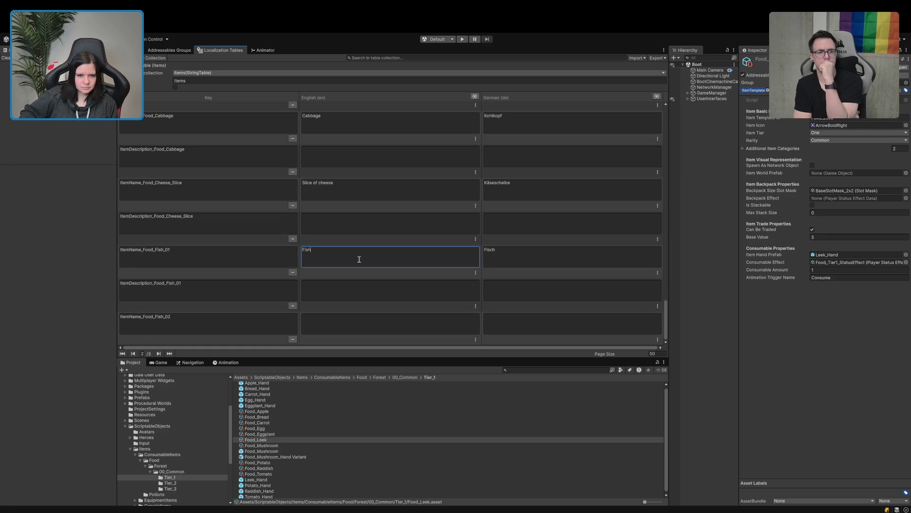
double_click(359, 259)
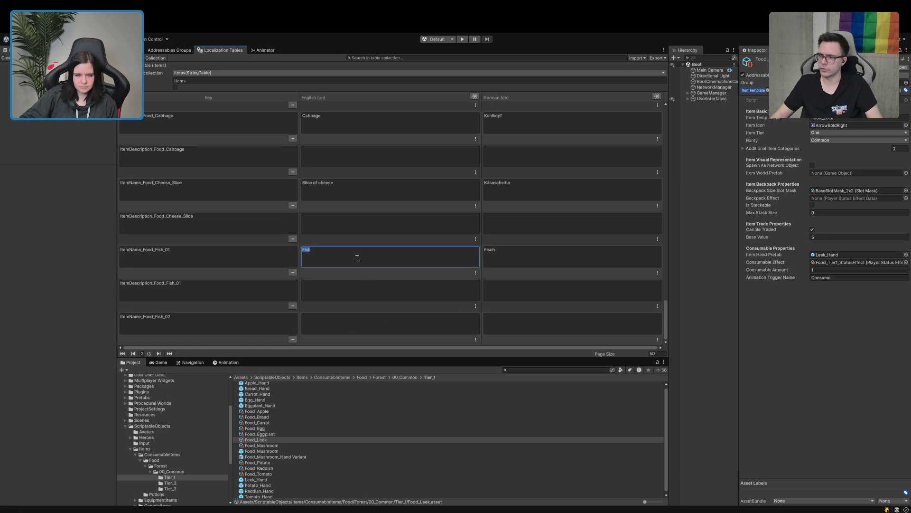
left_click(352, 318)
key("ctrl+v")
left_click(559, 256)
double_click(559, 256)
left_click(509, 329)
key("ctrl+v")
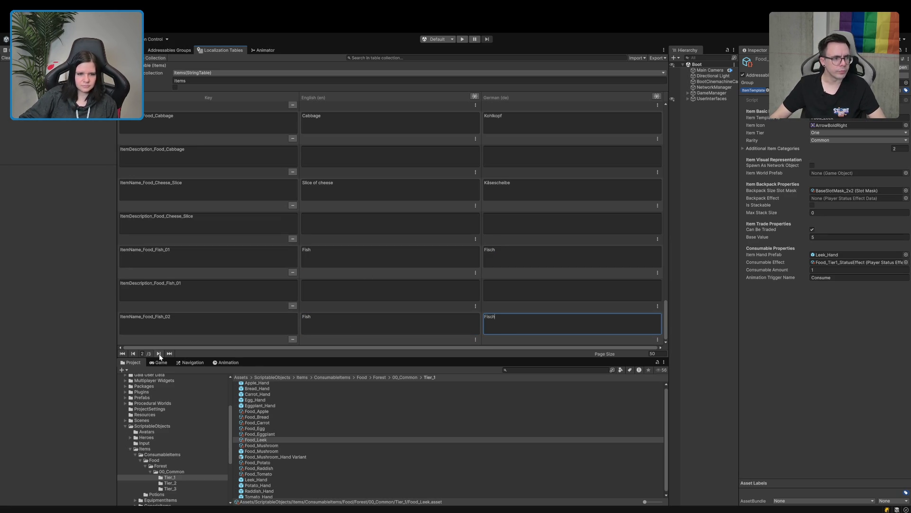
left_click(159, 355)
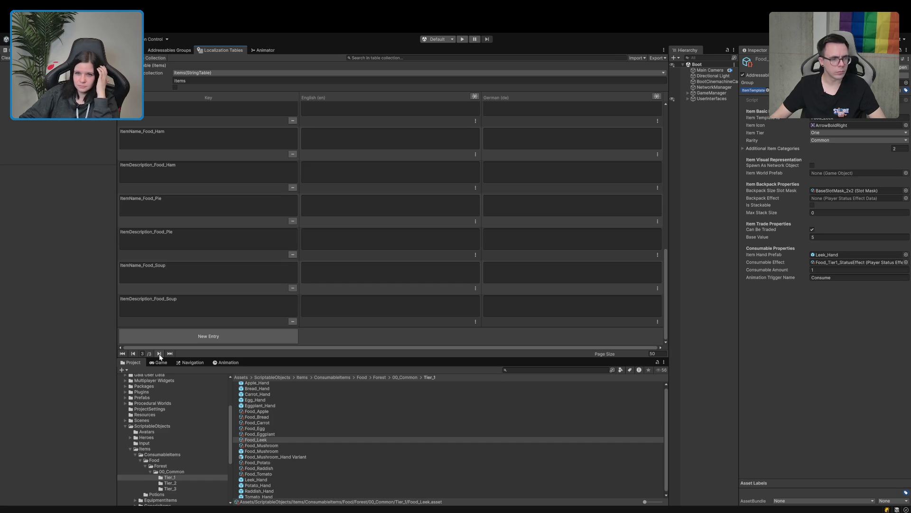
Fill the English and German names for Garlic and Honey.
scroll(380, 257, "up", 10)
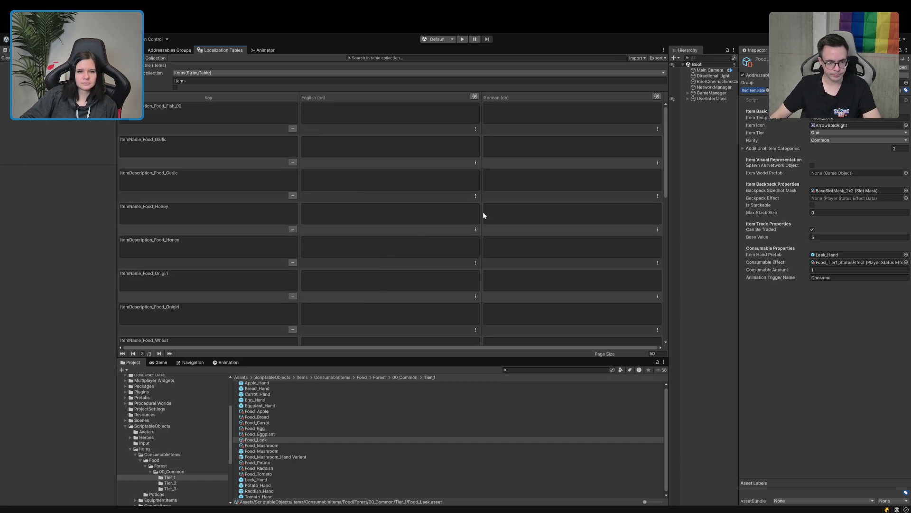
left_click(388, 154)
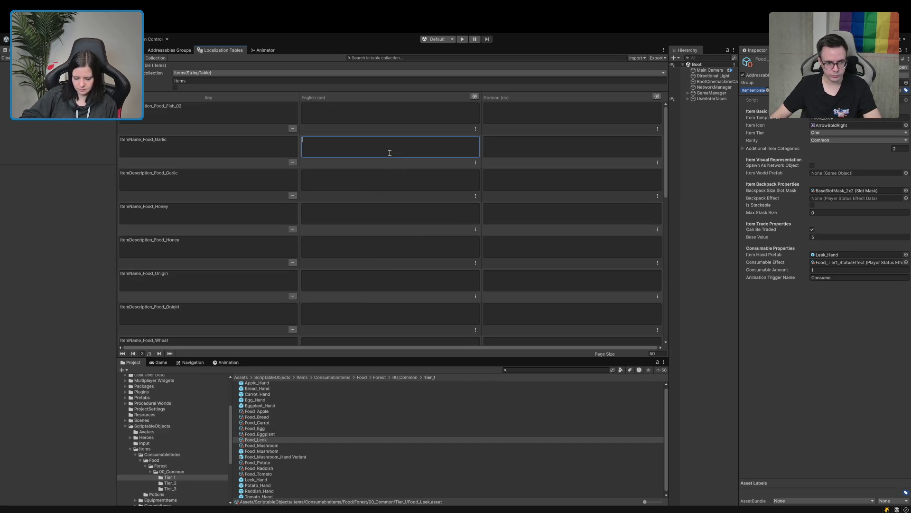
type("Garlic")
left_click(493, 147)
type("Knoblauch")
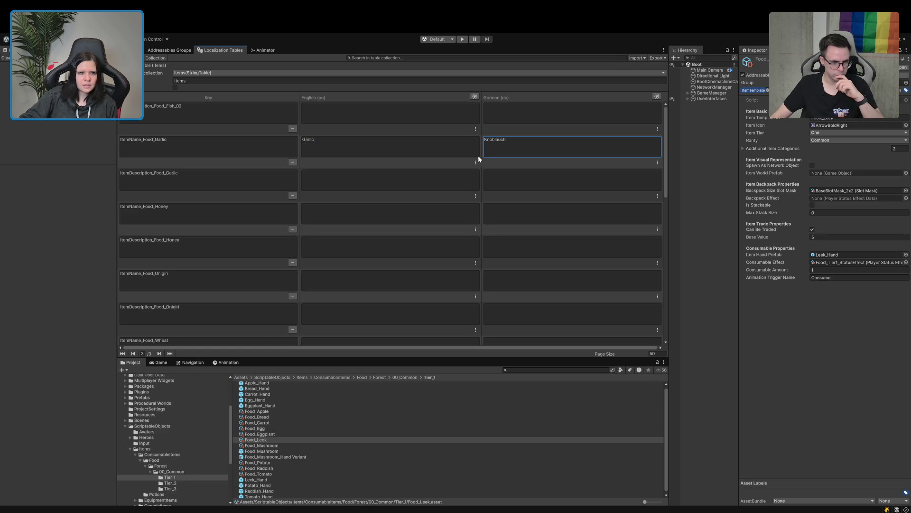
left_click(373, 221)
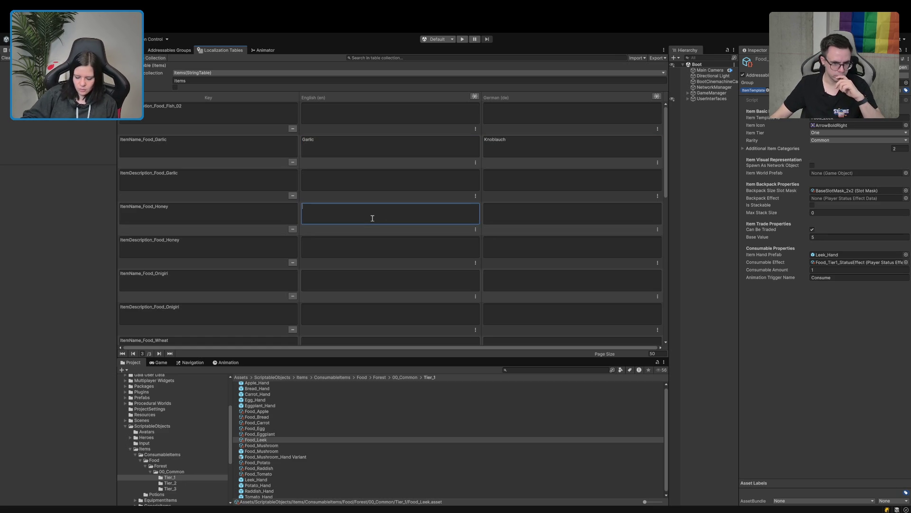
type("Hone<y")
key("BackSpace")
key("BackSpace")
left_click(490, 213)
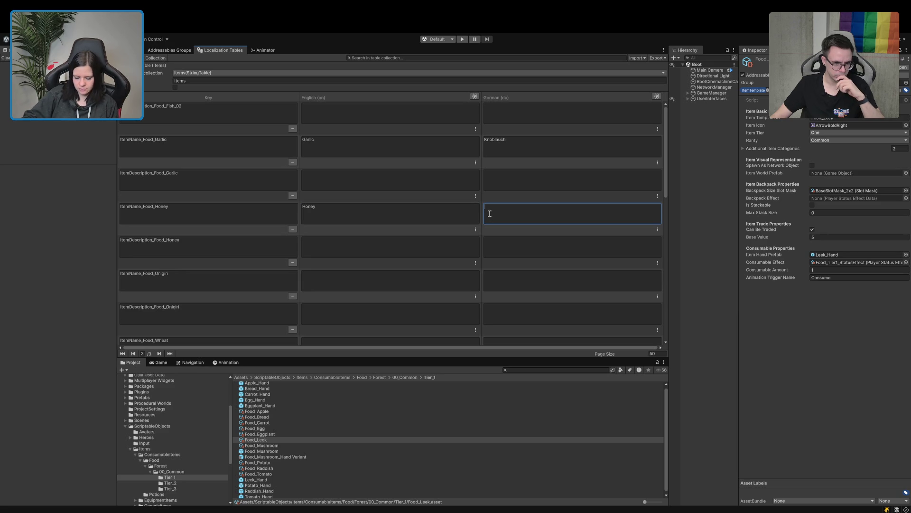
type("Honig")
Fill Onigiri (pasted into German), Wheat, and Cheese English and German names.
left_click(379, 289)
type("Onigiri")
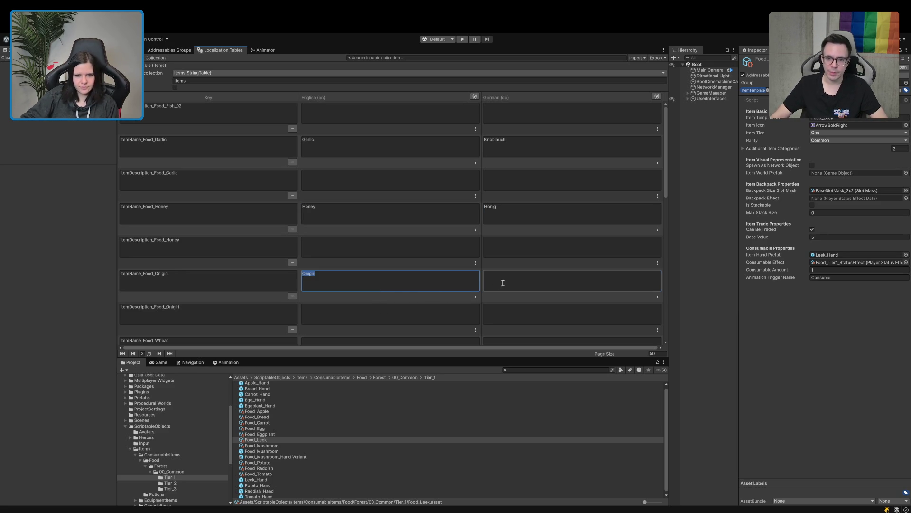
left_click(500, 281)
key("ctrl+v")
scroll(401, 240, "down", 3)
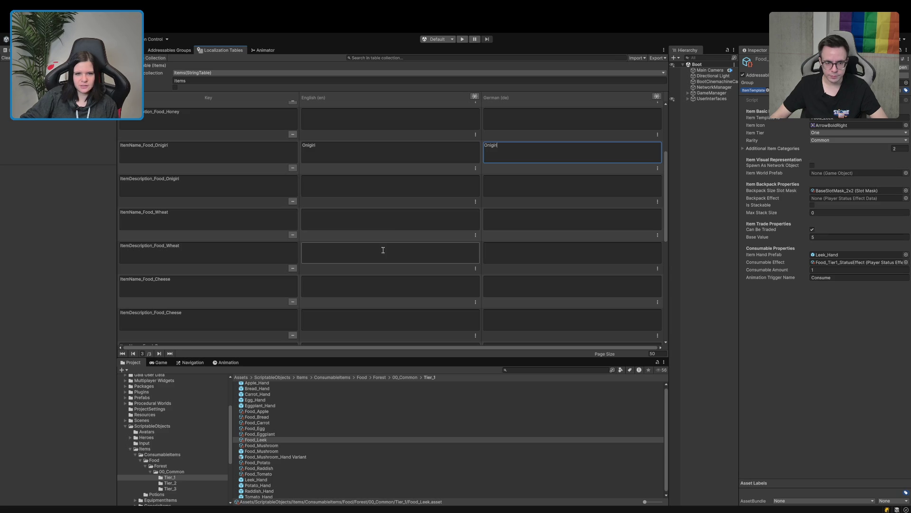
left_click(383, 226)
type("Wheat")
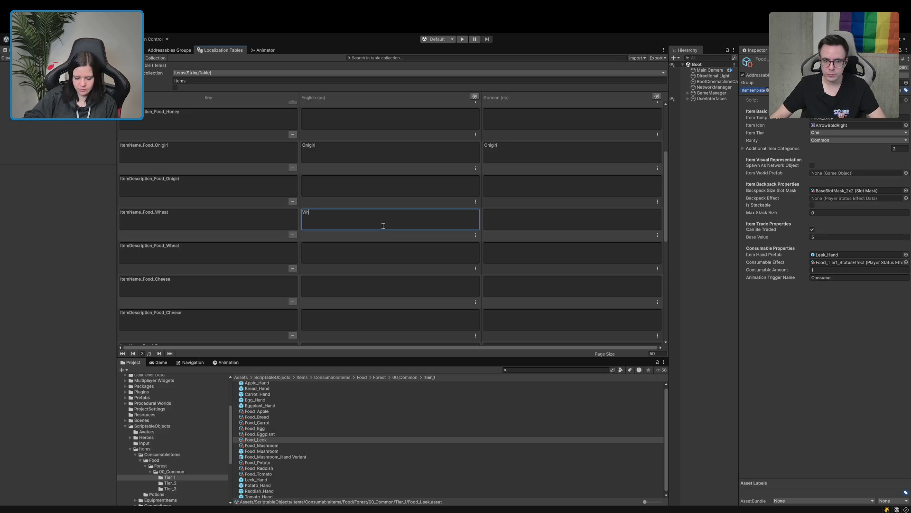
left_click(562, 217)
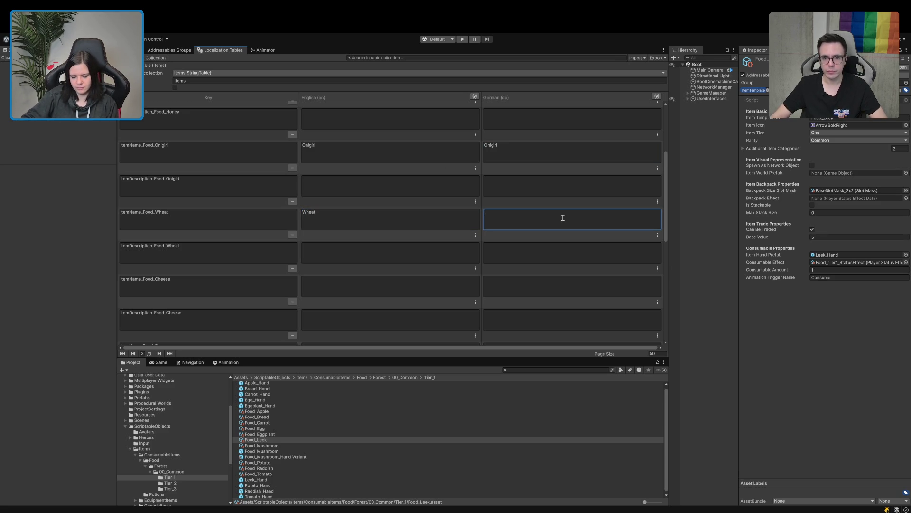
type("Weizen")
left_click(385, 294)
type("Cheese")
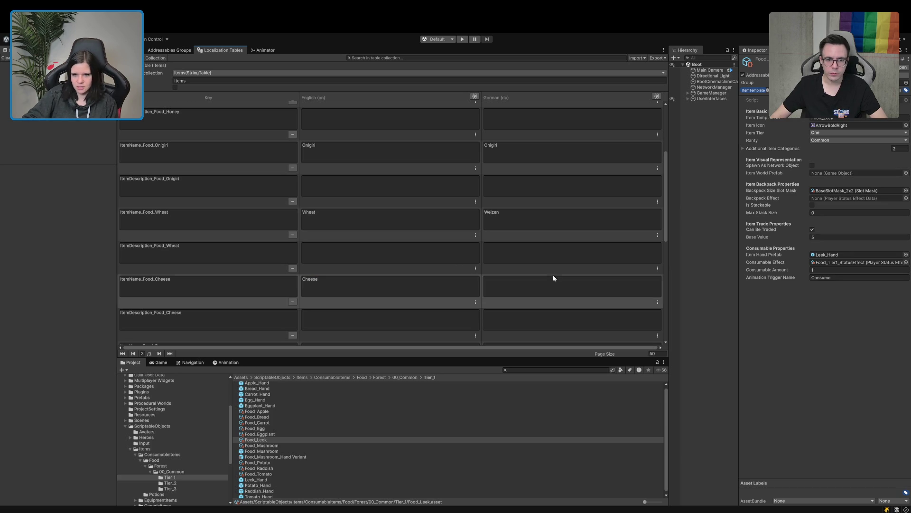
left_click(549, 285)
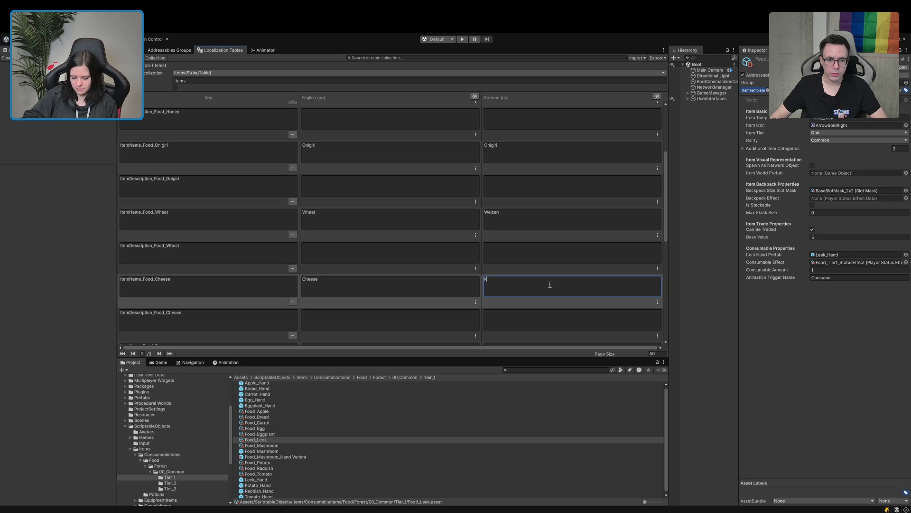
Enter 'Dango' as the English text and paste it into the German cell.
scroll(549, 283, "down", 5)
left_click(436, 246)
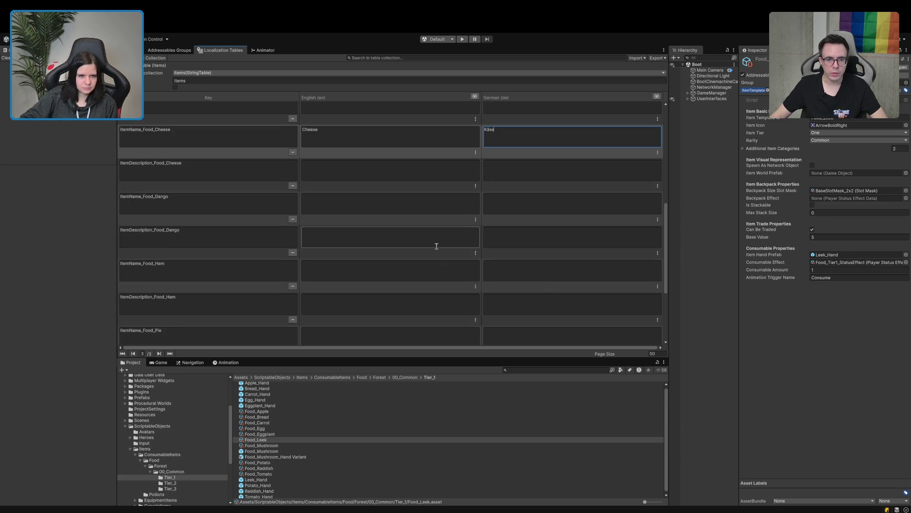
type("go")
key("ctrl+a")
key("ctrl+c")
left_click(498, 237)
key("ctrl+v")
Set the Ham entry to English 'Ham' and German 'Schinken'.
left_click(372, 300)
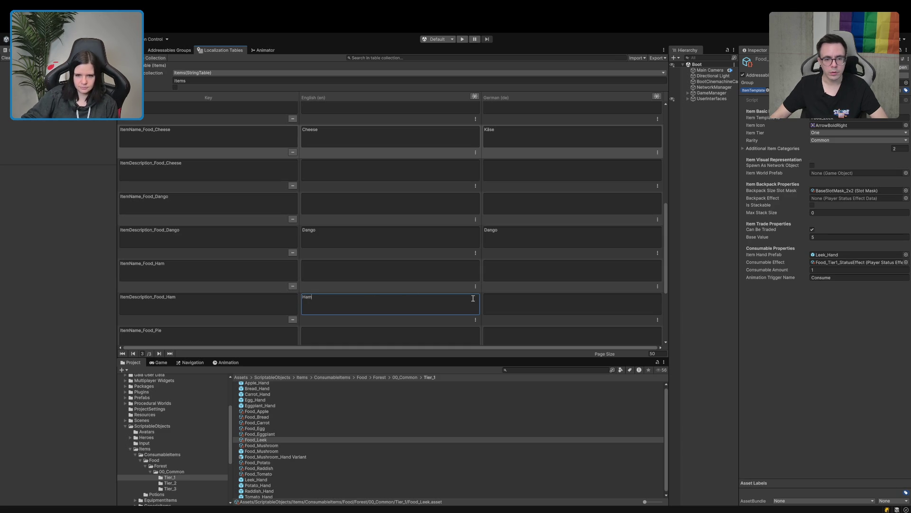
key("ctrl+a")
left_click(559, 301)
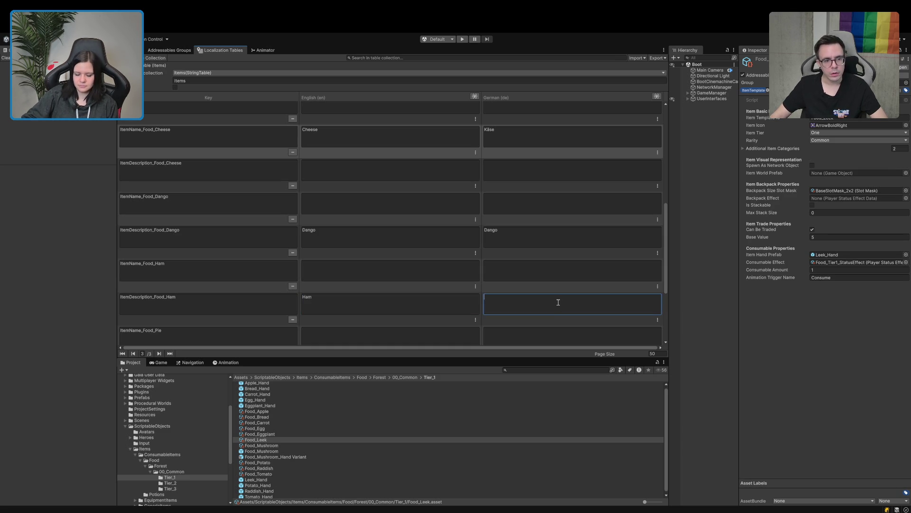
type("chinken")
scroll(551, 305, "down", 3)
Set the Pie entry to English 'Pie' and German 'Gedeckter Kuchen'.
left_click(383, 240)
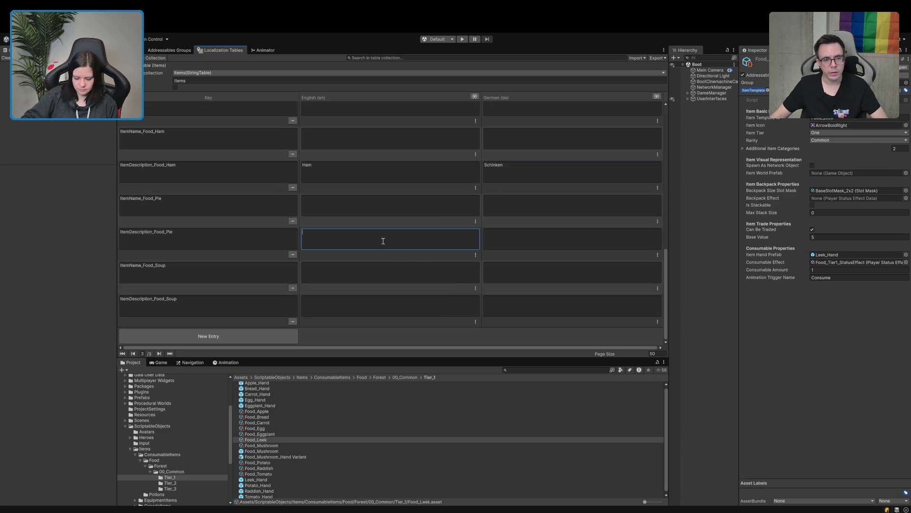
type("ie")
left_click(489, 238)
type("Ged")
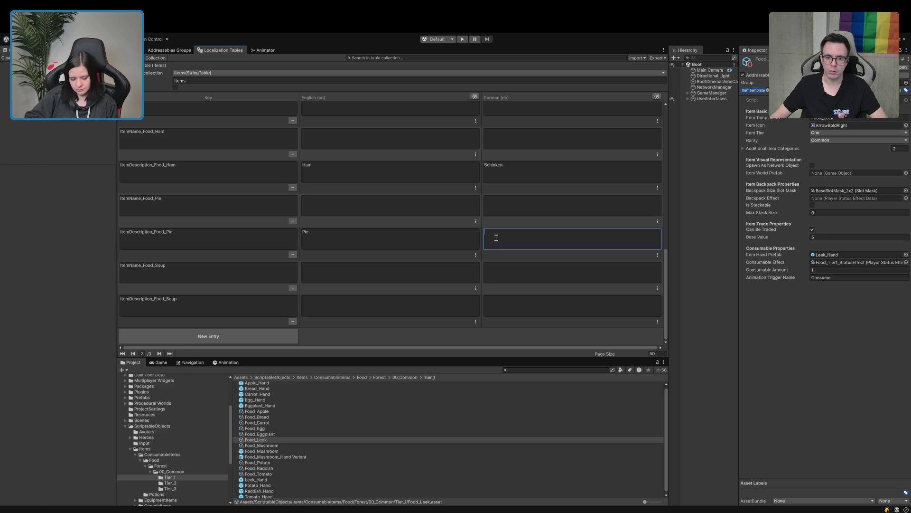
type("eckter Kuch")
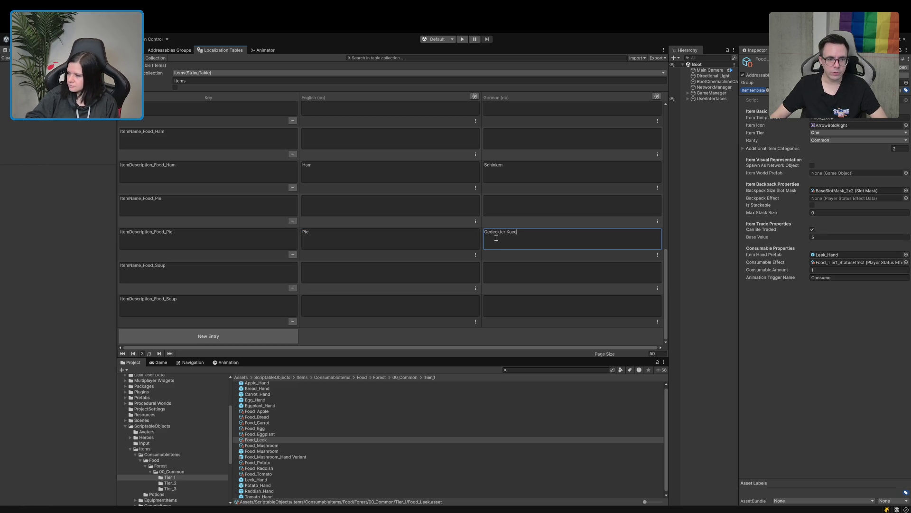
type("en")
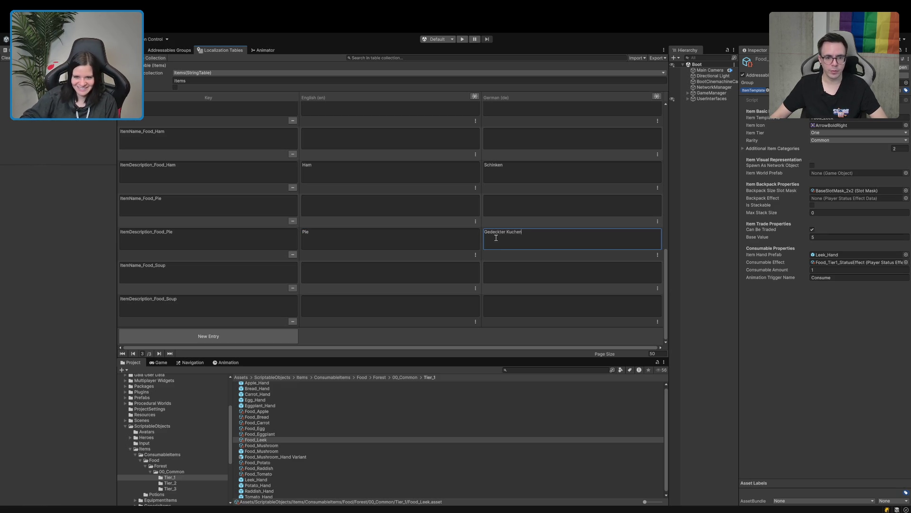
left_click(407, 278)
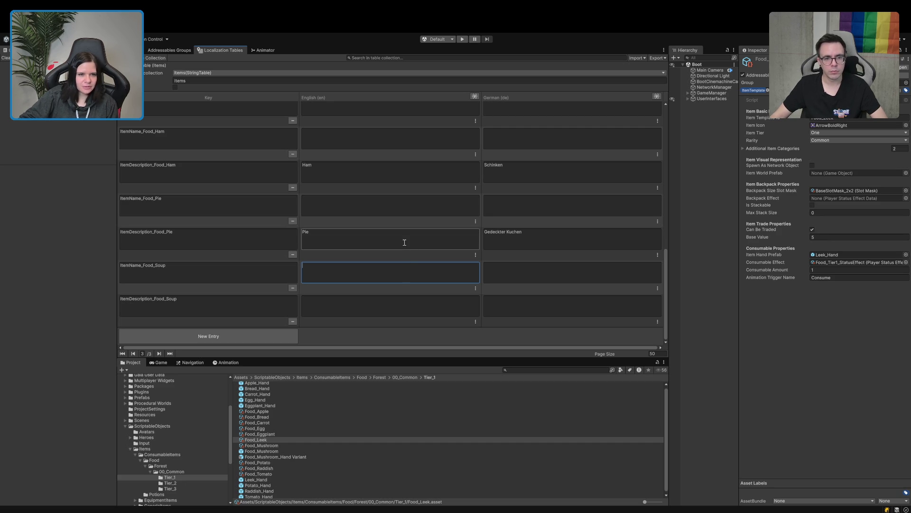
scroll(406, 251, "up", 5)
Move the English and German Dango names from the description cells into the ItemName cells.
scroll(407, 244, "down", 1)
left_click(348, 299)
key("ctrl+a")
key("BackSpace")
left_click(345, 266)
key("ctrl+v")
left_click(508, 294)
key("ctrl+a")
key("ctrl+x")
left_click(508, 261)
key("ctrl+v")
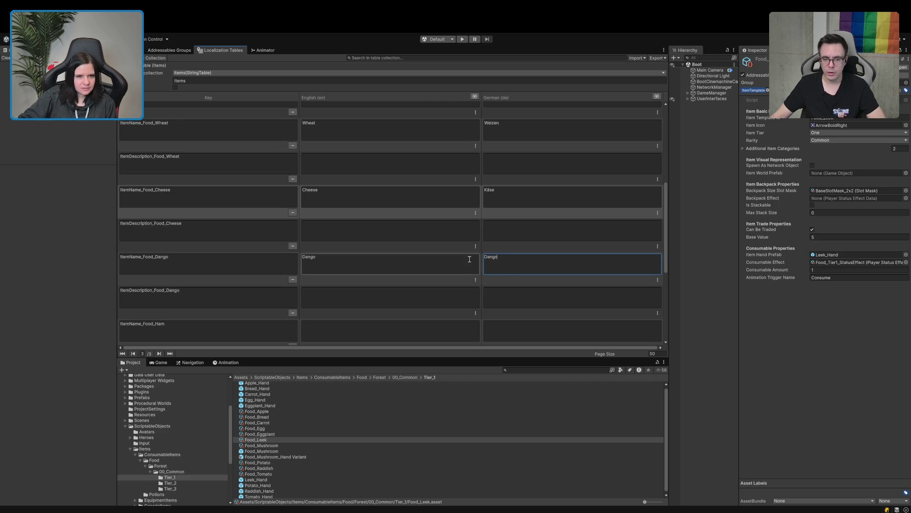
Move the English Ham and German Schinken names from the descriptions into the ItemName cells.
scroll(380, 192, "down", 3)
left_click(357, 234)
key("ctrl+x")
left_click(359, 209)
key("ctrl+v")
left_click(523, 240)
key("ctrl+x")
left_click(516, 199)
key("ctrl+v")
Move Pie and Gedeckter Kuchen from the descriptions into the Pie ItemName cells.
left_click(338, 299)
key("ctrl+x")
left_click(357, 273)
key("ctrl+v")
left_click(520, 305)
key("ctrl+x")
left_click(513, 273)
key("ctrl+v")
Enter Soup as the English and Suppe as the German Soup item name.
scroll(356, 268, "down", 3)
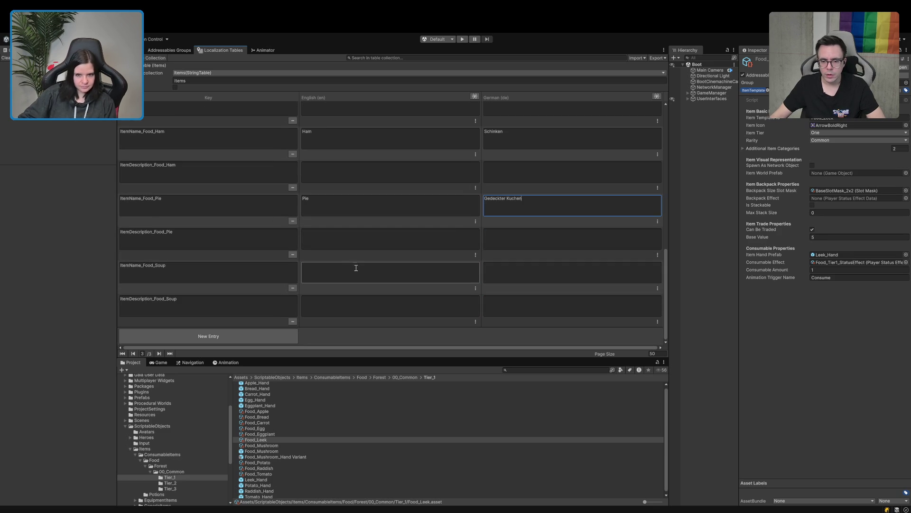
left_click(356, 269)
type("Soup")
key("ctrl+a")
left_click(513, 268)
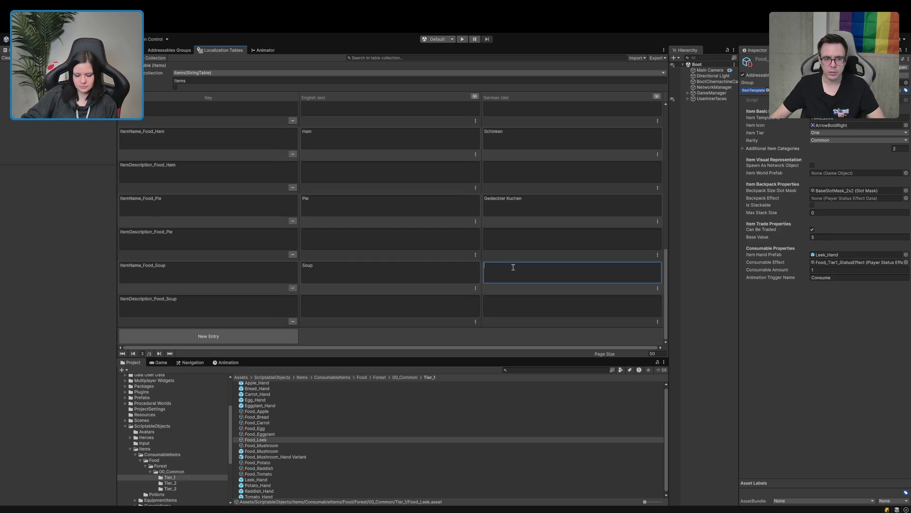
type("ppe")
left_click(690, 310)
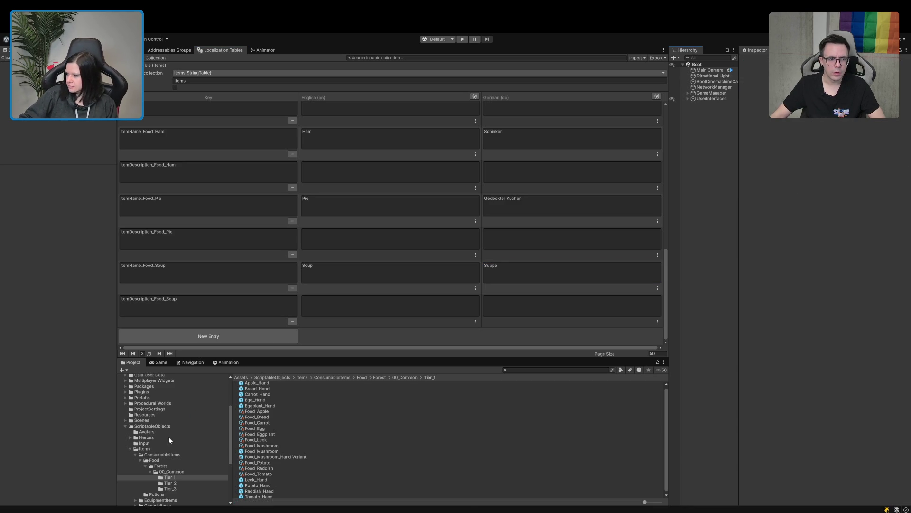
Look through the MapData assets and make the Project panel taller.
scroll(169, 437, "down", 5)
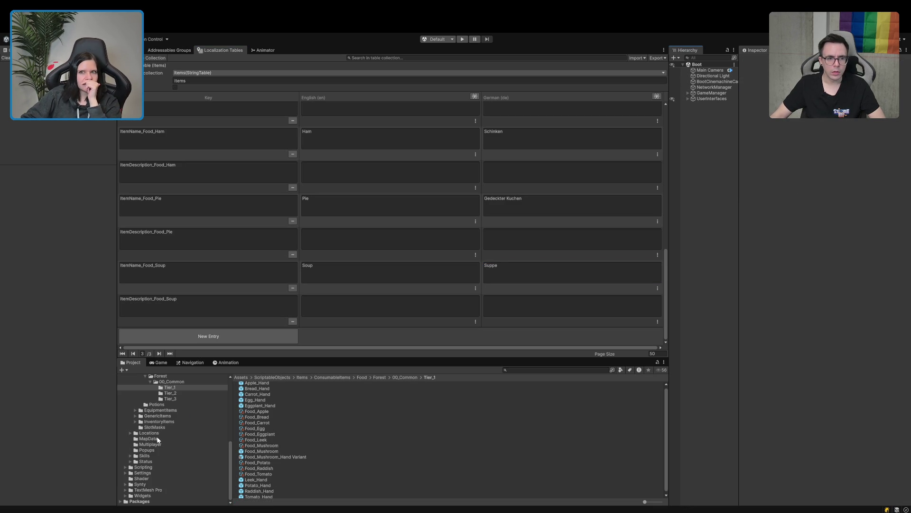
left_click(148, 439)
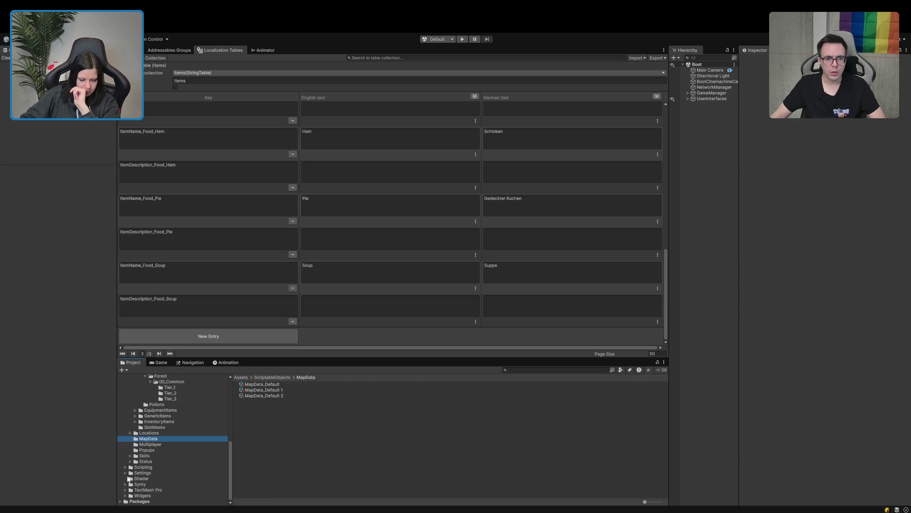
scroll(145, 464, "up", 10)
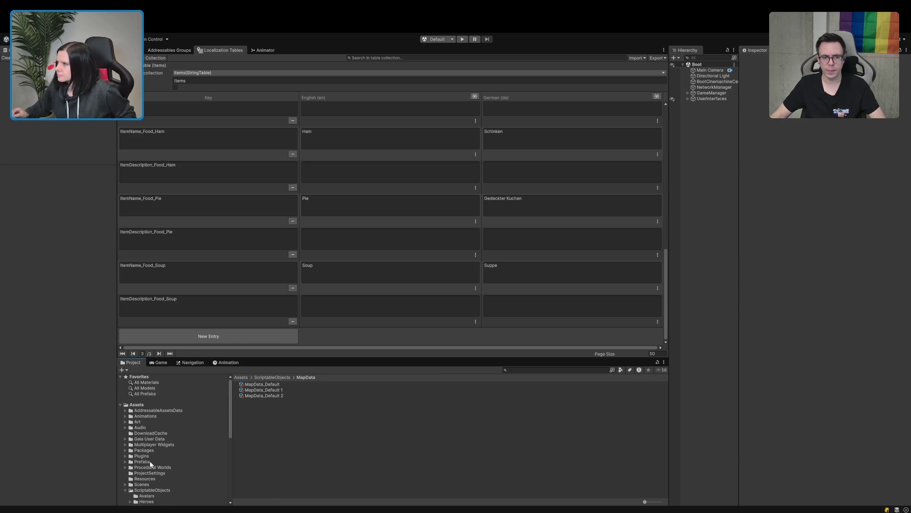
scroll(149, 461, "down", 5)
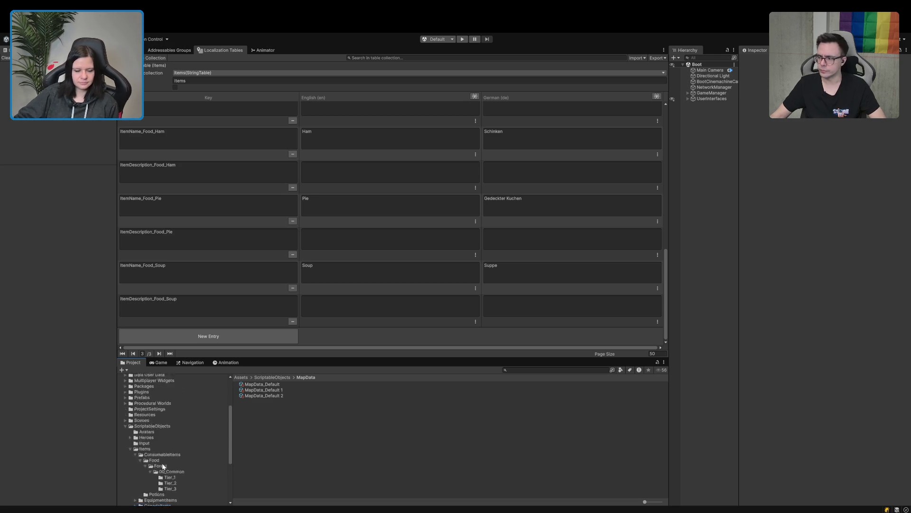
left_click_drag(266, 360, 266, 249)
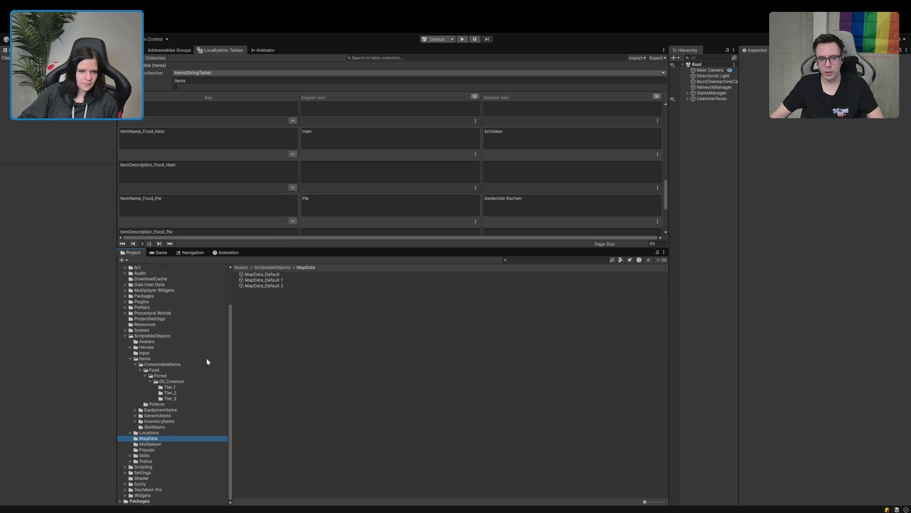
Collapse Items and show the Scripting/Services/ItemService folder.
left_click(130, 359)
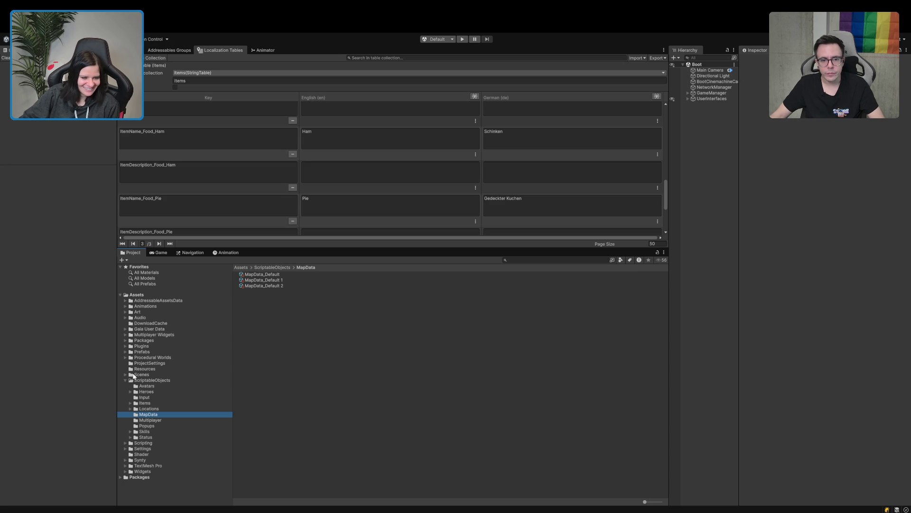
left_click(131, 443)
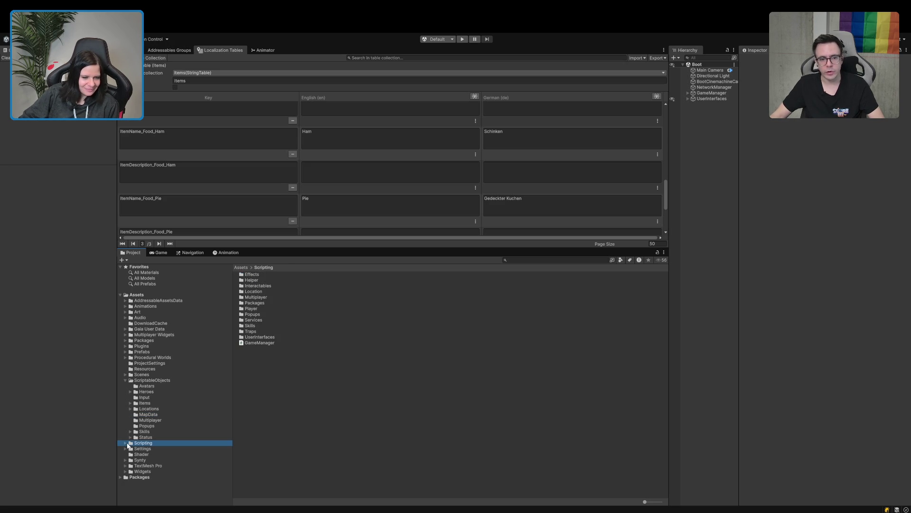
left_click(125, 443)
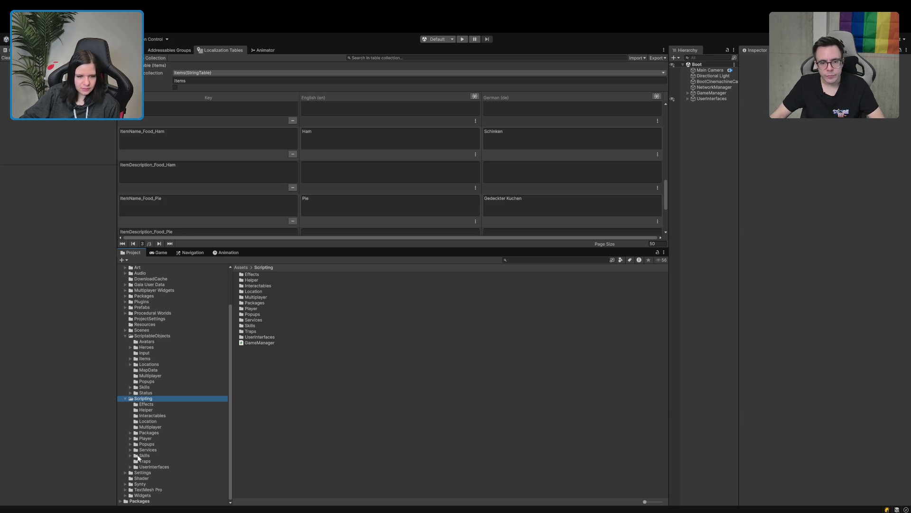
left_click(130, 449)
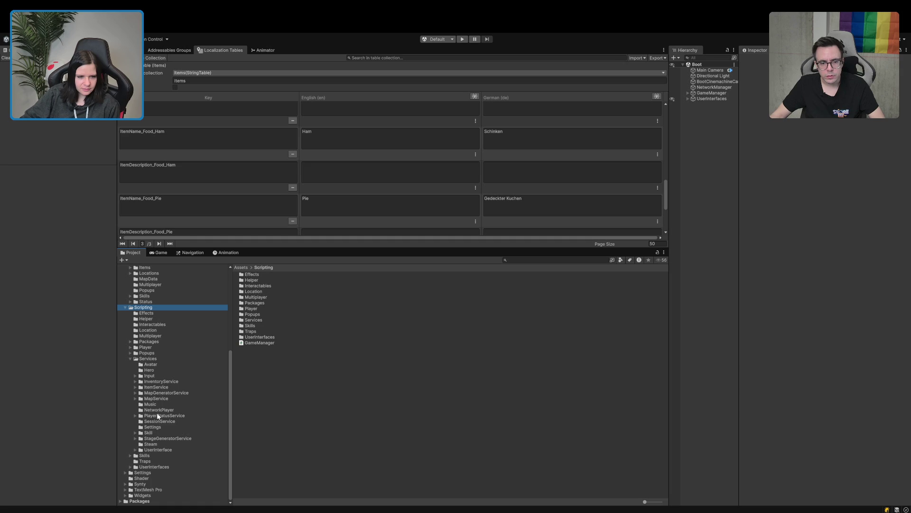
left_click(153, 387)
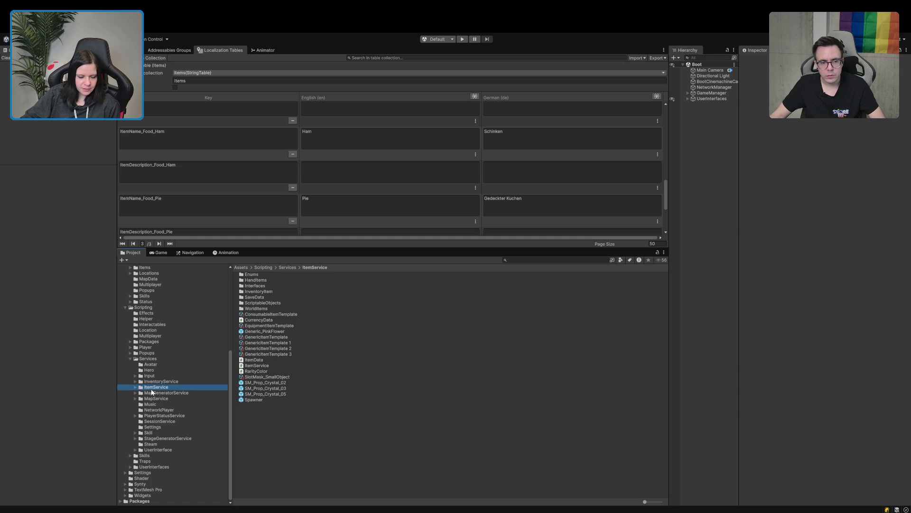
In the Spawner prefab, add a second Spawn Data element to the chest test spawner and expand it.
double_click(257, 399)
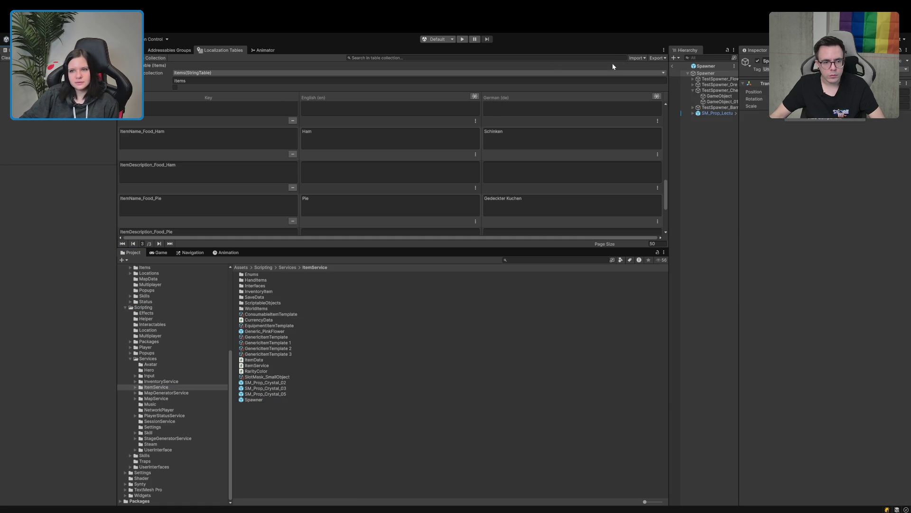
left_click(709, 90)
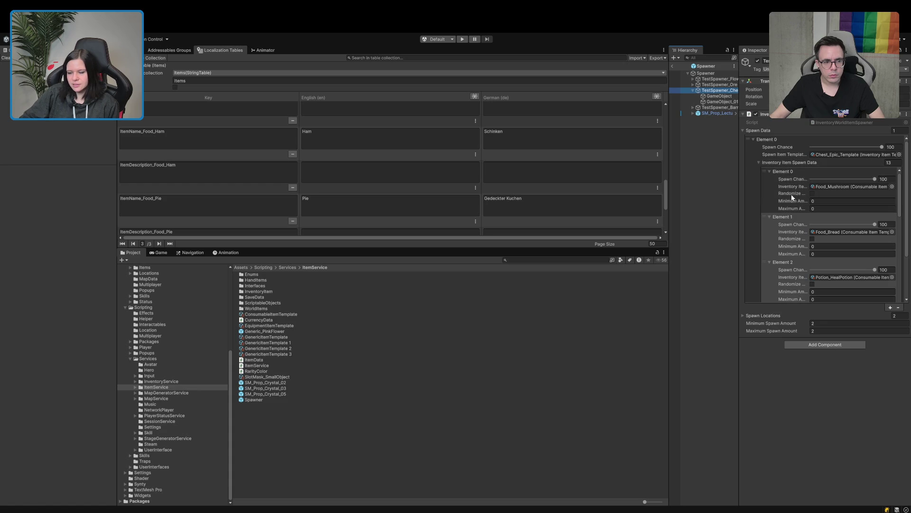
scroll(771, 231, "down", 10)
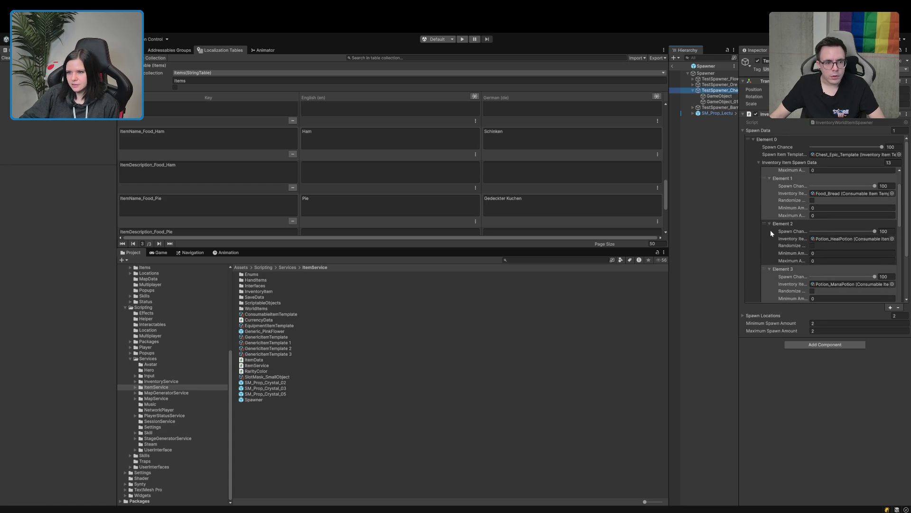
scroll(770, 231, "up", 10)
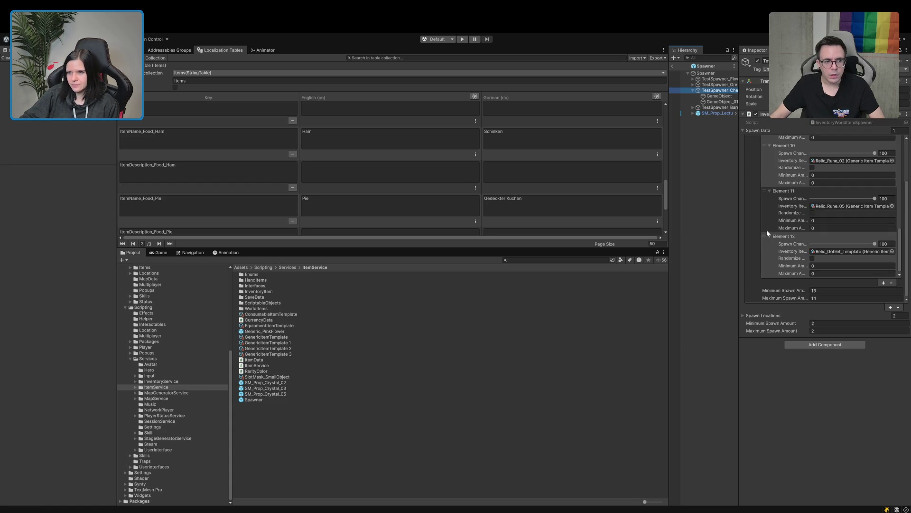
scroll(761, 231, "up", 2)
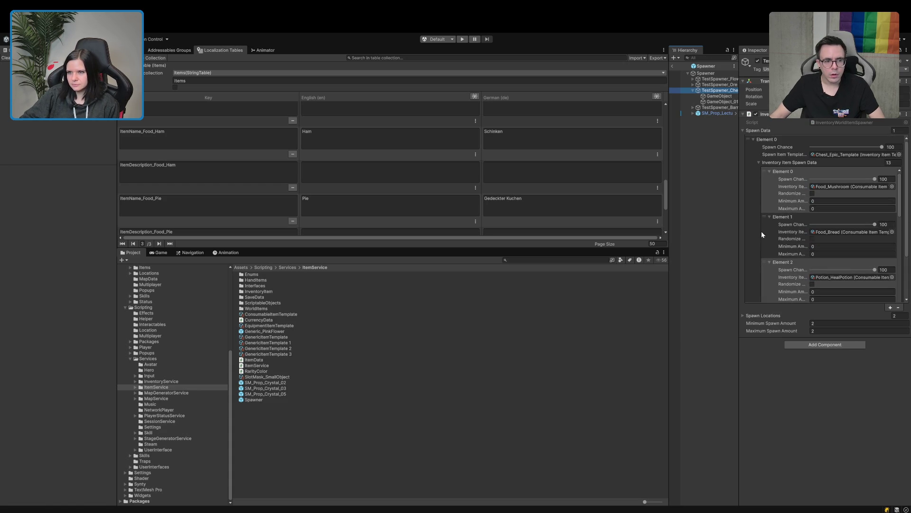
left_click(772, 162)
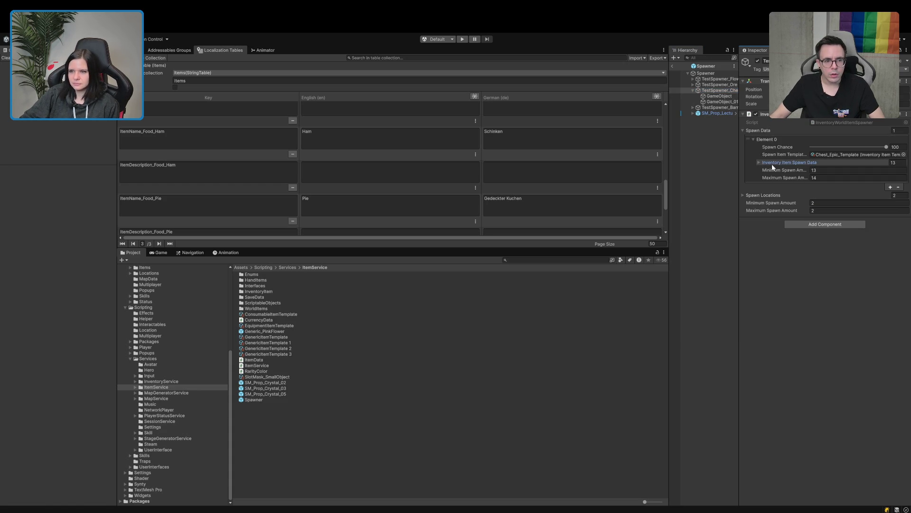
left_click(890, 187)
left_click(765, 187)
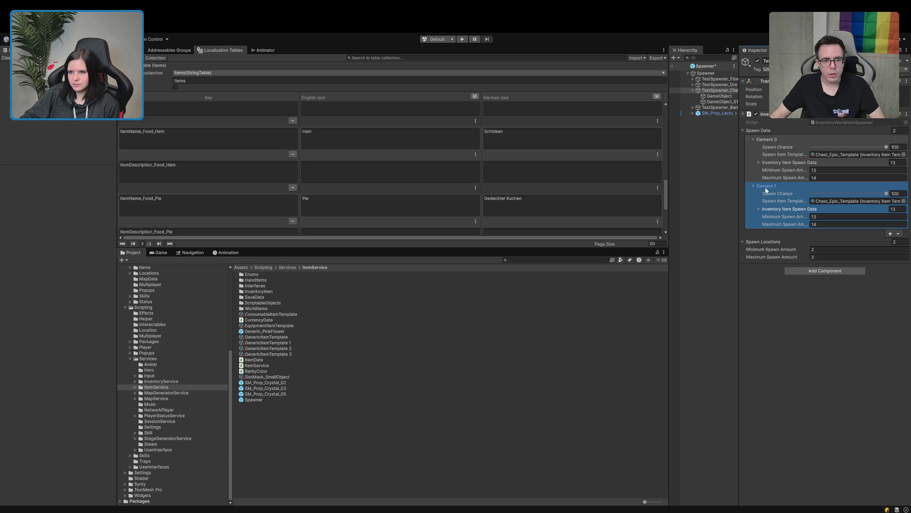
left_click(783, 211)
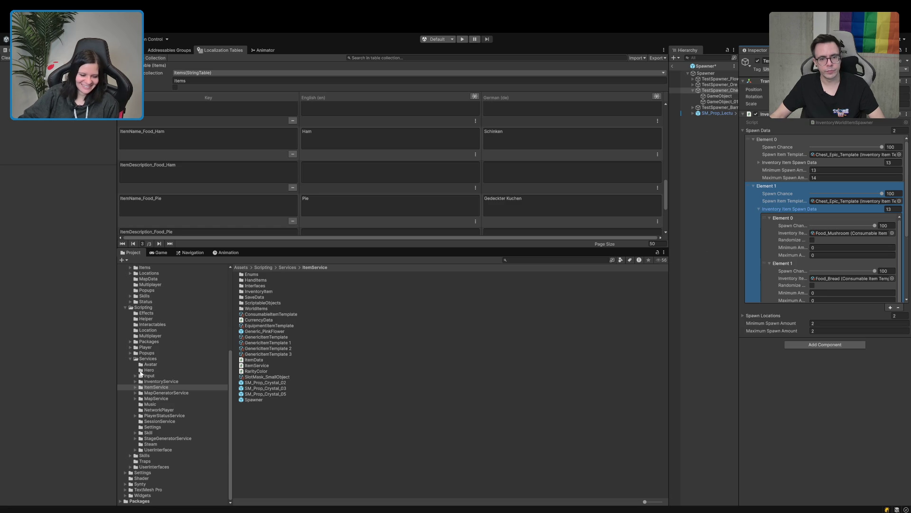
Show the Items/ConsumableItems/Food/Forest/00_Common/Tier_1 folder and collapse Spawn Data Element 0.
scroll(137, 374, "up", 5)
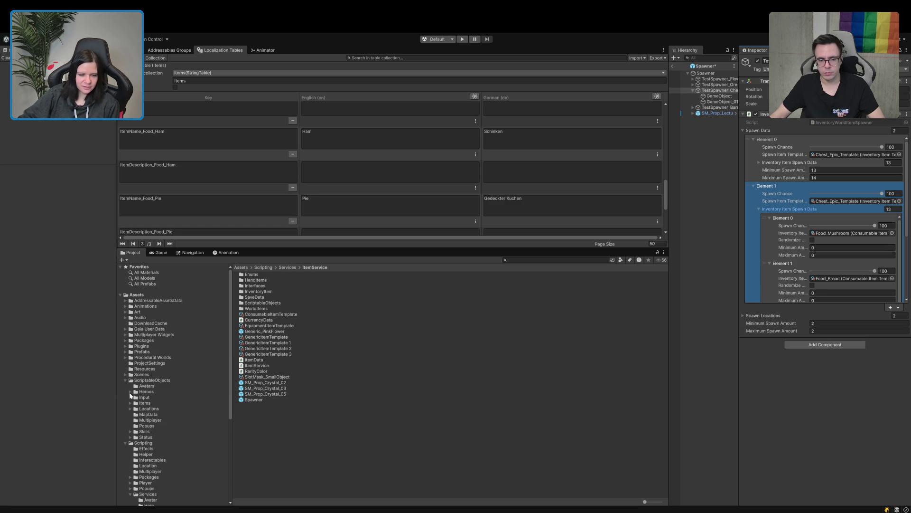
left_click(126, 443)
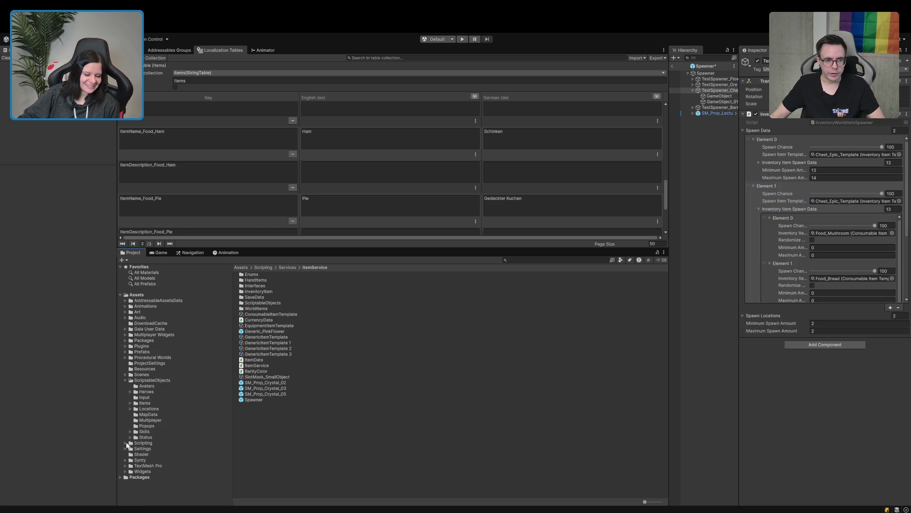
left_click(130, 402)
left_click(174, 432)
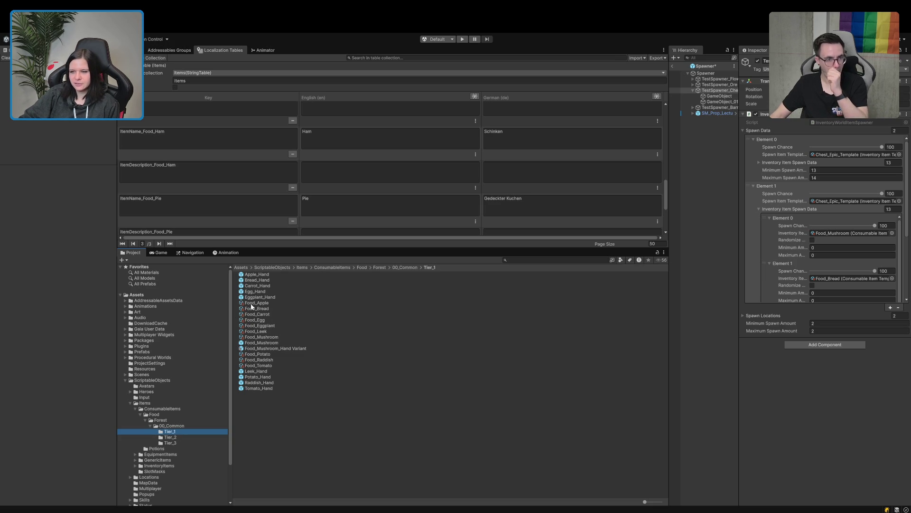
left_click(766, 139)
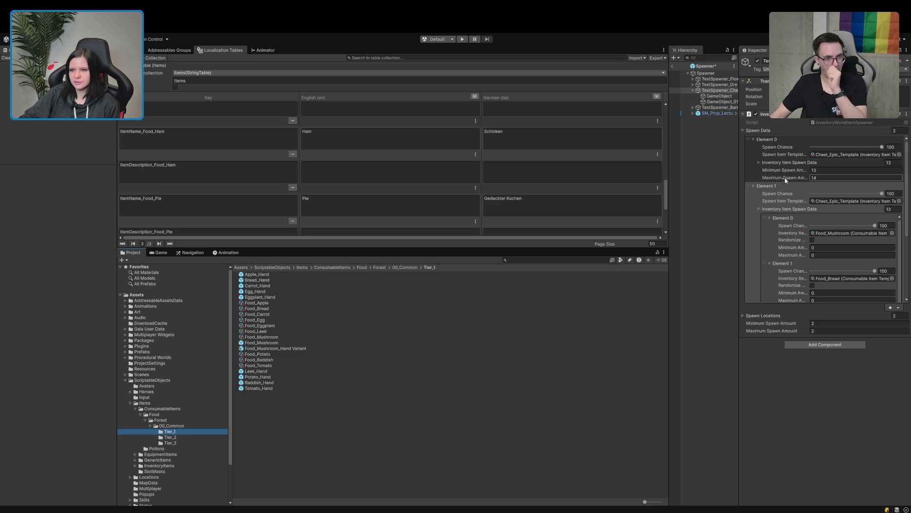
Assign Food_Apple, Food_Carrot, Food_Egg and Food_Eggplant to elements 0–3.
left_click(774, 143)
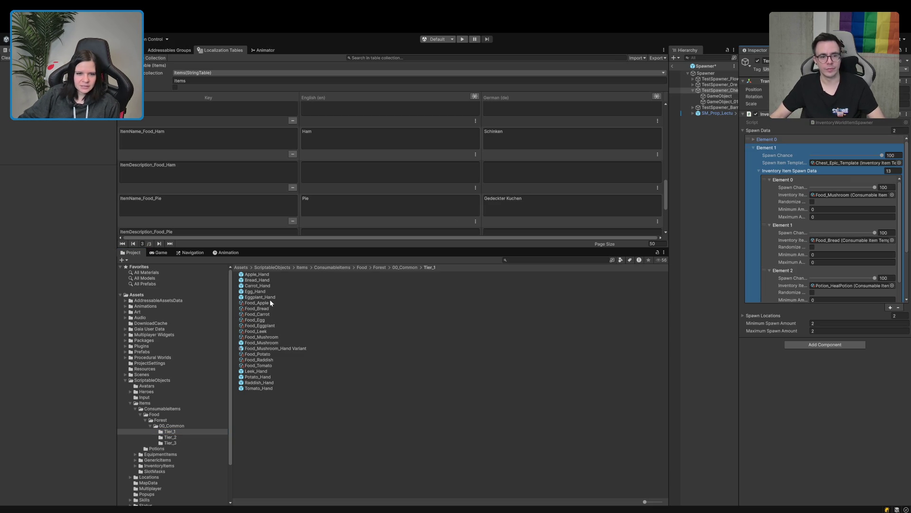
mouse_move(261, 302)
left_mouse_down()
mouse_move(856, 177)
mouse_move(811, 199)
mouse_move(831, 194)
left_mouse_up()
mouse_move(257, 314)
left_mouse_down()
mouse_move(806, 220)
mouse_move(837, 242)
left_mouse_up()
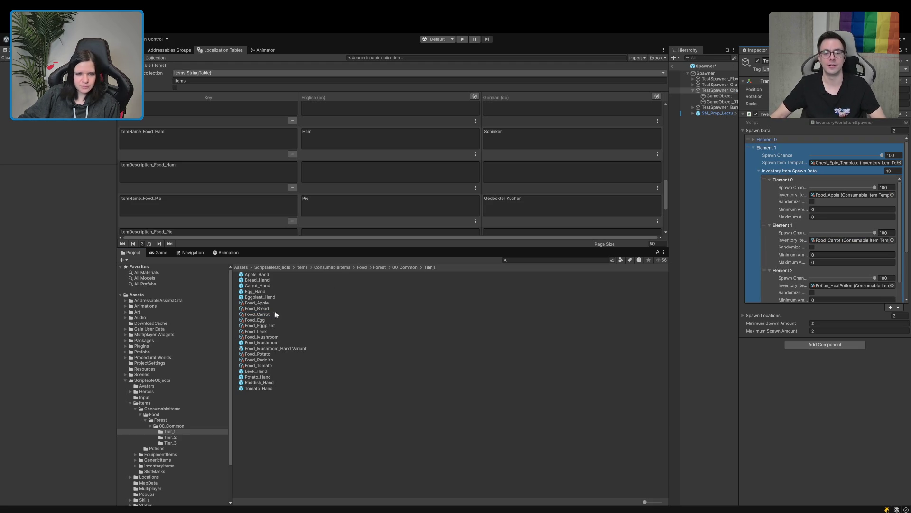
mouse_move(253, 321)
left_mouse_down()
mouse_move(651, 289)
mouse_move(814, 280)
mouse_move(831, 288)
left_mouse_up()
scroll(824, 268, "down", 5)
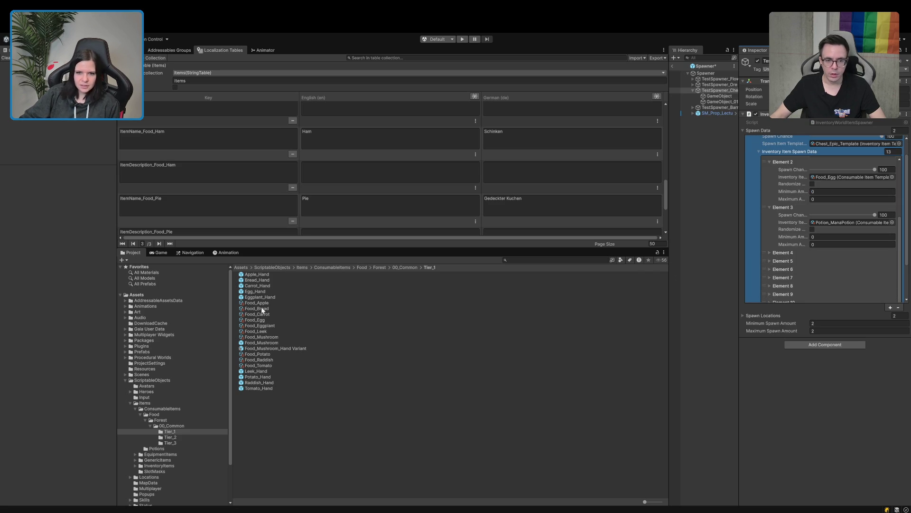
left_click_drag(257, 327, 847, 223)
Expand spawn list elements 4 through 11 to show their item slots.
scroll(778, 268, "down", 3)
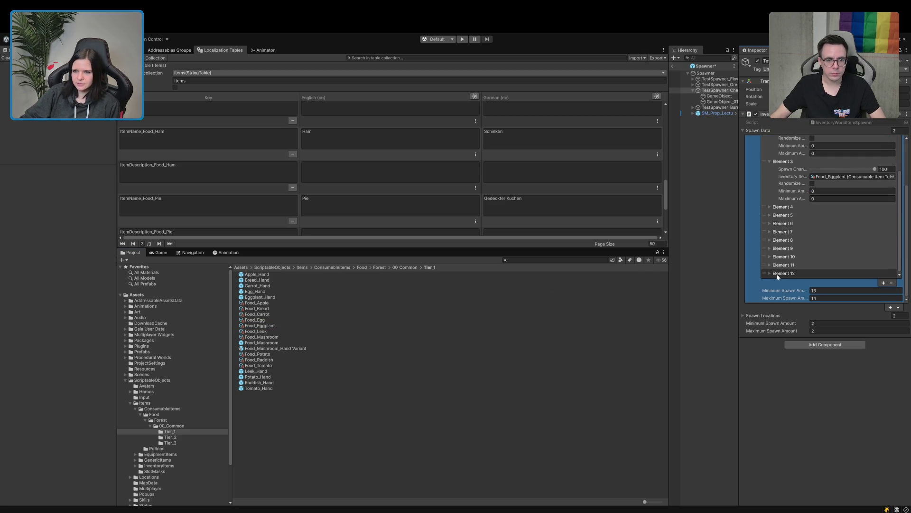
left_click(770, 265)
left_click(770, 256)
left_click(770, 248)
left_click(770, 240)
left_click(769, 232)
left_click(768, 223)
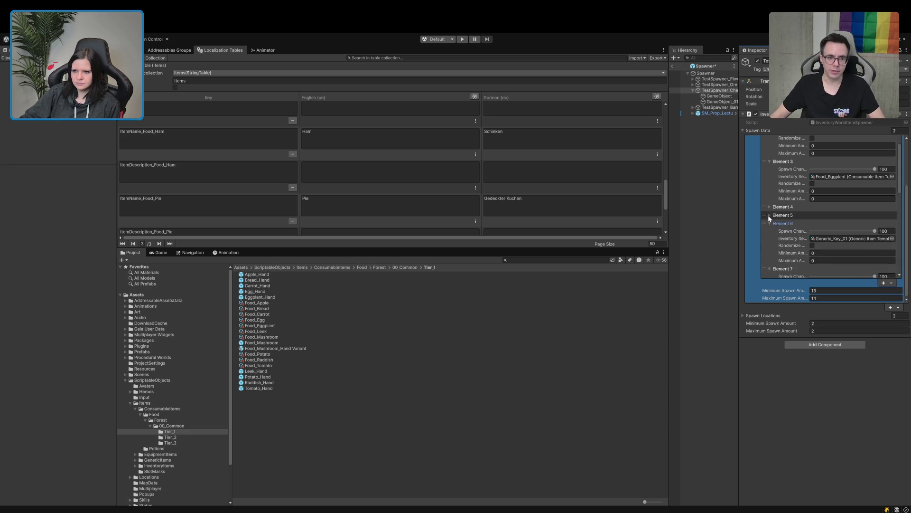
left_click(768, 215)
left_click(769, 207)
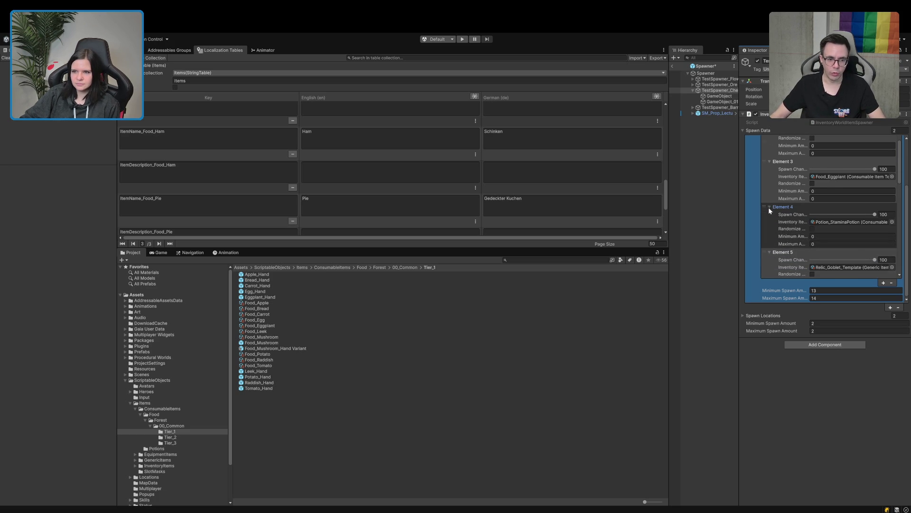
Assign Food_Leek, Food_Mushroom, Food_Potato, Food_Raddish to elements 4–7, plus Food_Tomato.
scroll(768, 208, "down", 2)
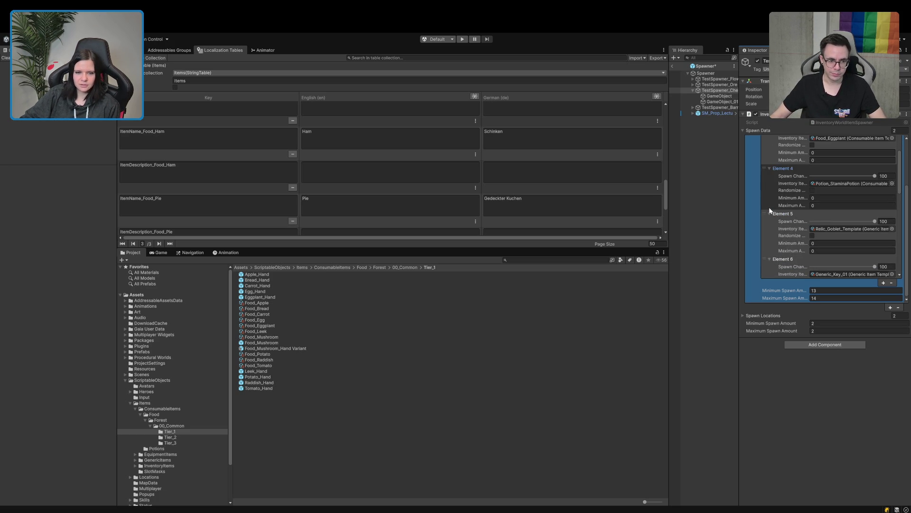
left_click(264, 332)
mouse_move(263, 332)
left_mouse_down()
mouse_move(831, 223)
mouse_move(825, 185)
left_mouse_up()
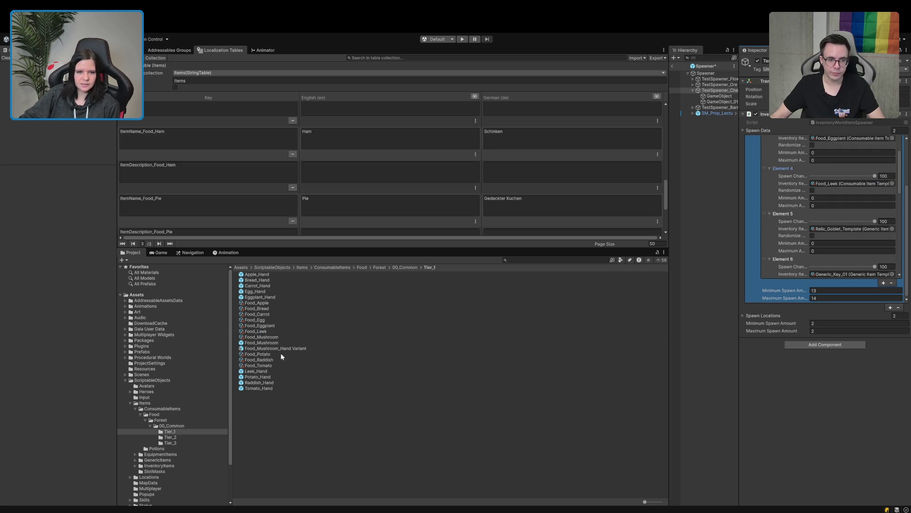
mouse_move(256, 339)
left_mouse_down()
mouse_move(570, 285)
mouse_move(835, 217)
mouse_move(830, 230)
left_mouse_up()
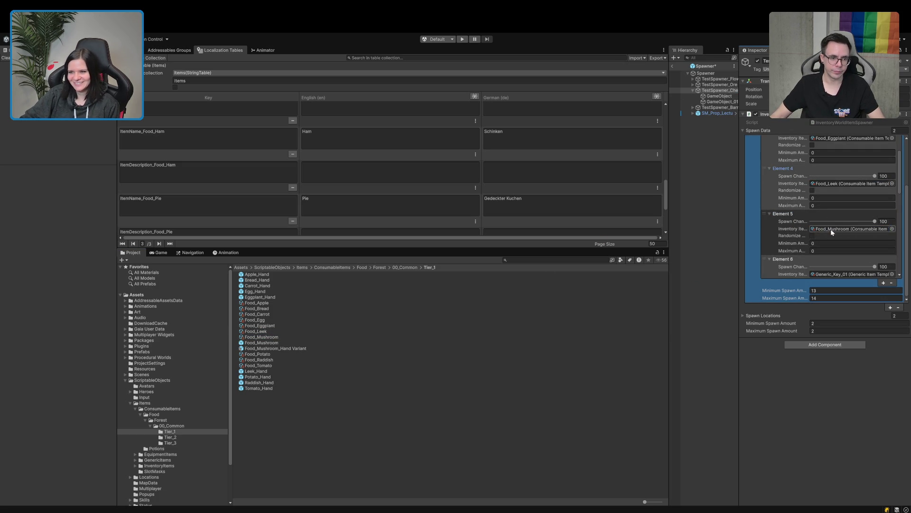
scroll(833, 227, "down", 3)
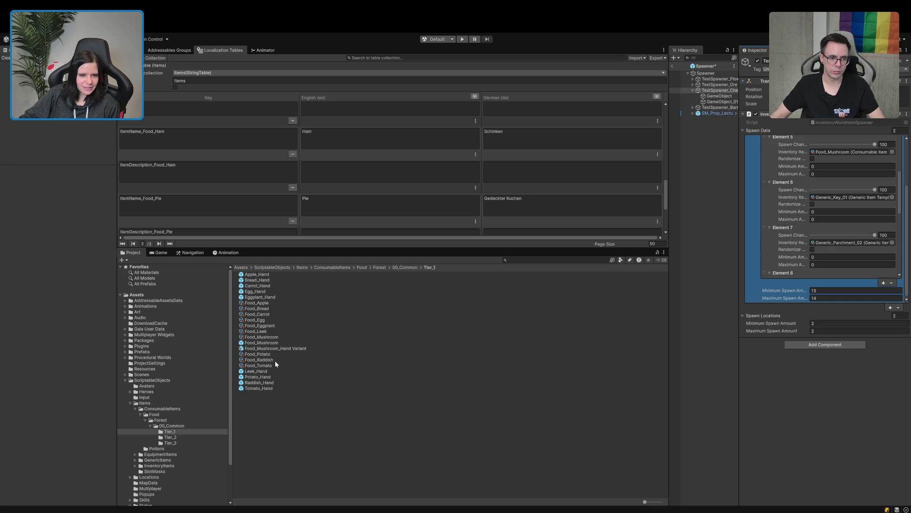
mouse_move(260, 354)
left_mouse_down()
mouse_move(635, 297)
mouse_move(837, 197)
left_mouse_up()
mouse_move(260, 359)
left_mouse_down()
mouse_move(856, 225)
mouse_move(835, 242)
left_mouse_up()
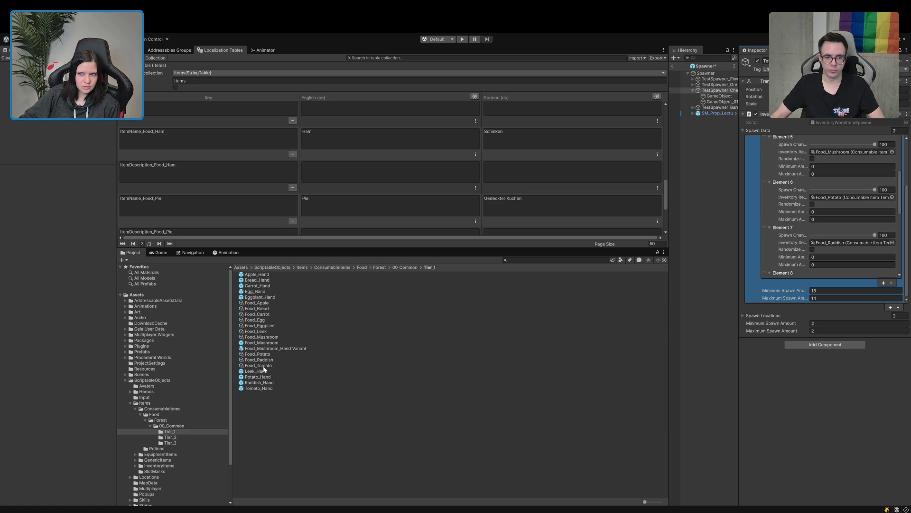
mouse_move(263, 368)
left_mouse_down()
mouse_move(730, 228)
mouse_move(853, 153)
left_mouse_up()
scroll(827, 182, "down", 5)
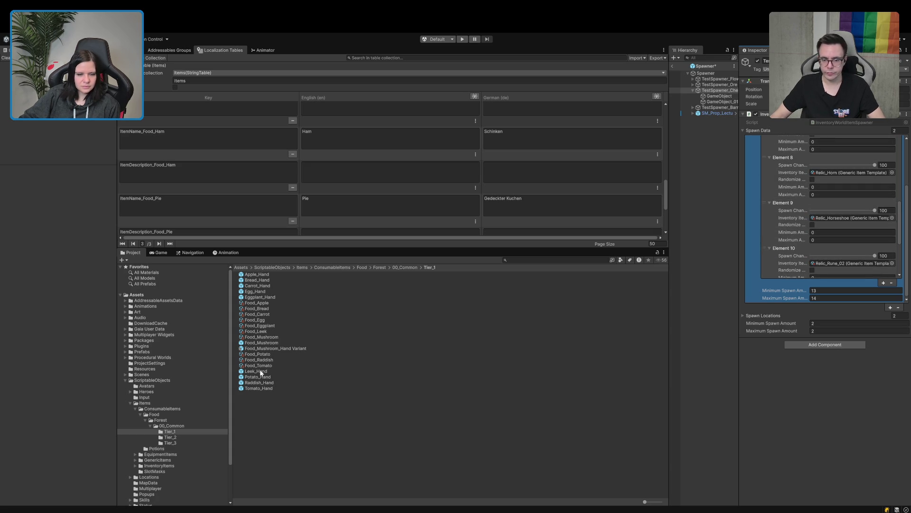
left_click(169, 437)
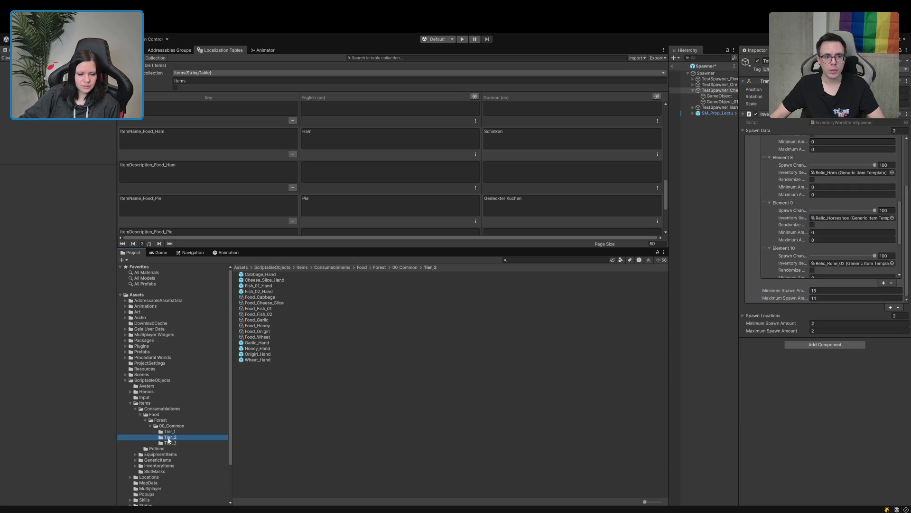
Fill elements 8–12 with Tier_2 foods, including Food_Cheese_Slice, Food_Fish_01, Food_Fish_02 and Food_Garlic.
mouse_move(241, 301)
left_mouse_down()
mouse_move(845, 190)
mouse_move(839, 175)
left_mouse_up()
mouse_move(270, 307)
left_mouse_down()
mouse_move(779, 197)
mouse_move(830, 219)
left_mouse_up()
scroll(830, 219, "down", 2)
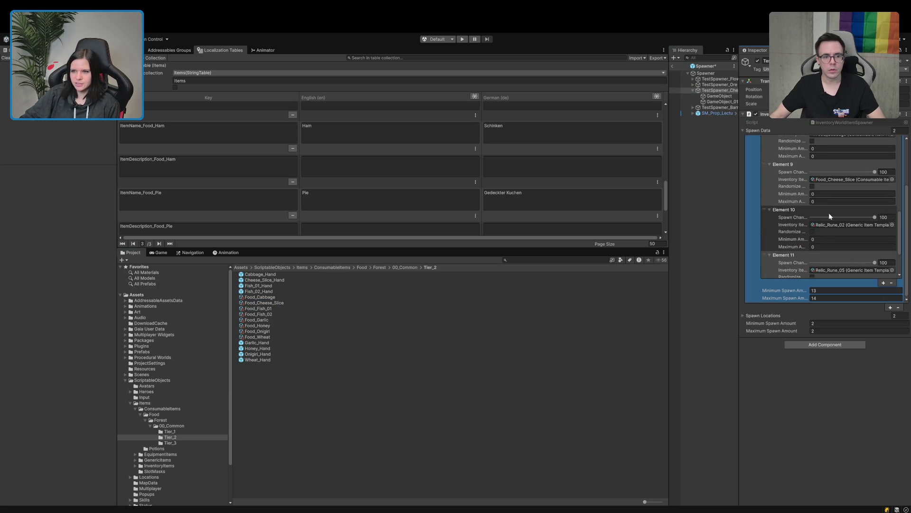
left_click_drag(259, 308, 831, 226)
left_click_drag(259, 315, 845, 269)
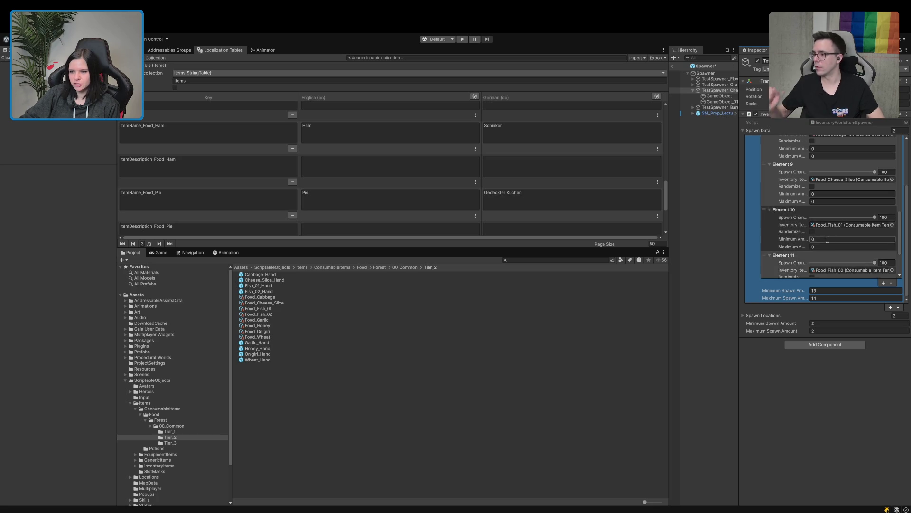
scroll(827, 241, "down", 3)
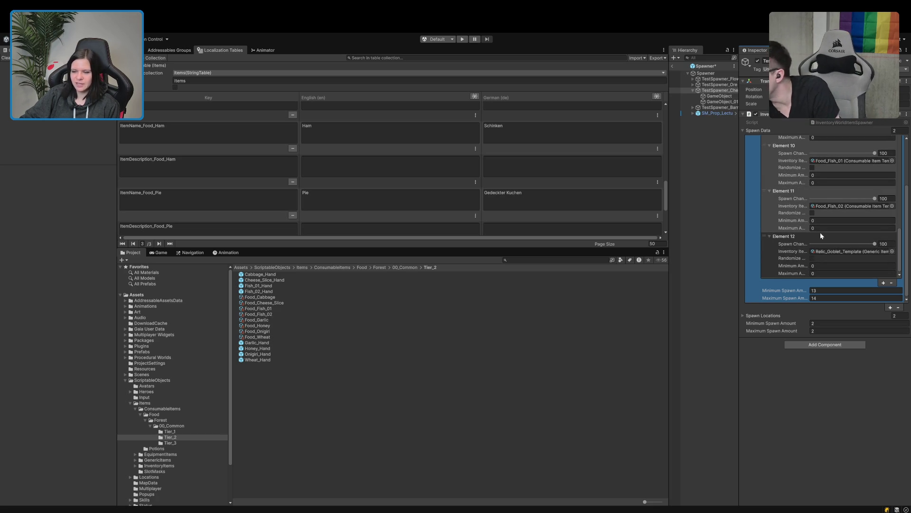
mouse_move(261, 320)
left_mouse_down()
mouse_move(508, 319)
mouse_move(840, 253)
left_mouse_up()
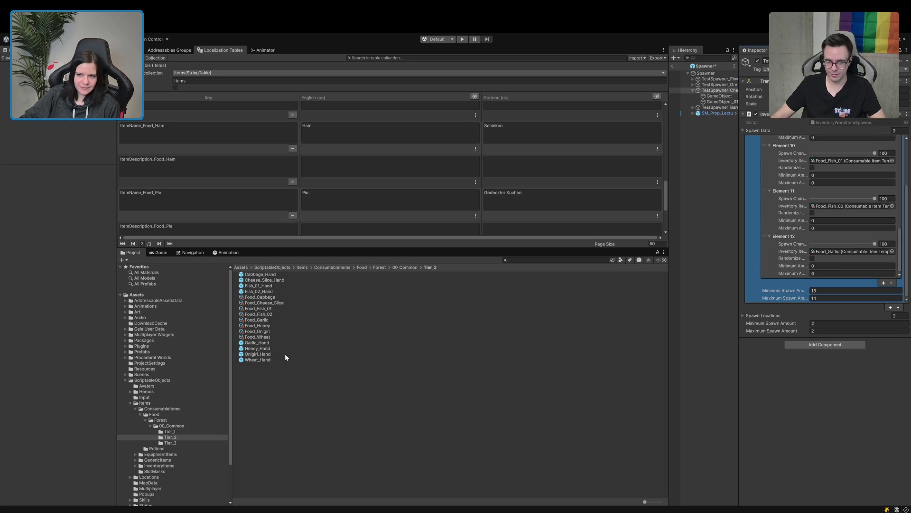
scroll(807, 222, "up", 10)
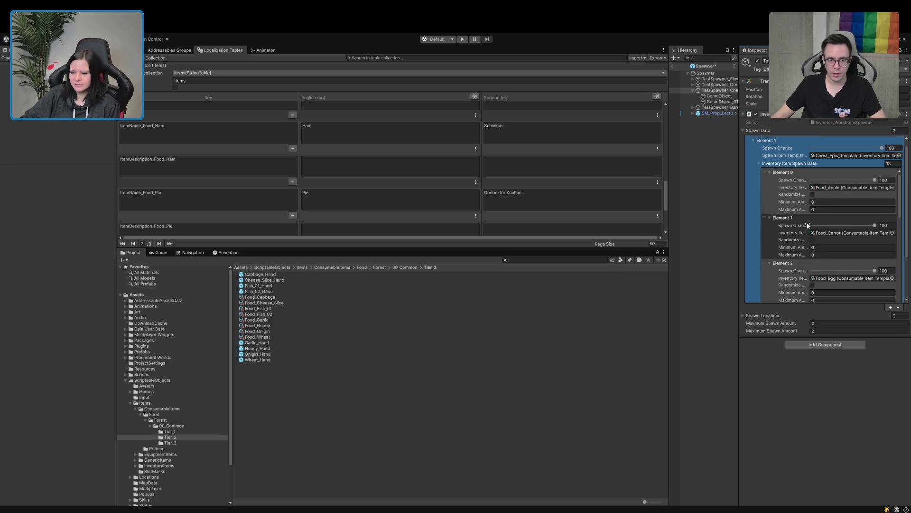
Set the Inventory Item Spawn Data list size to 23.
left_click(886, 163)
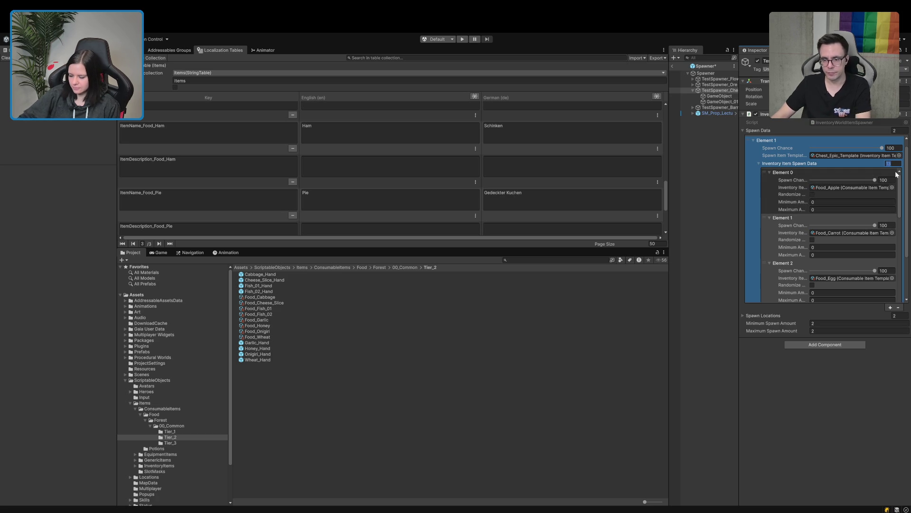
type("23")
key("Return")
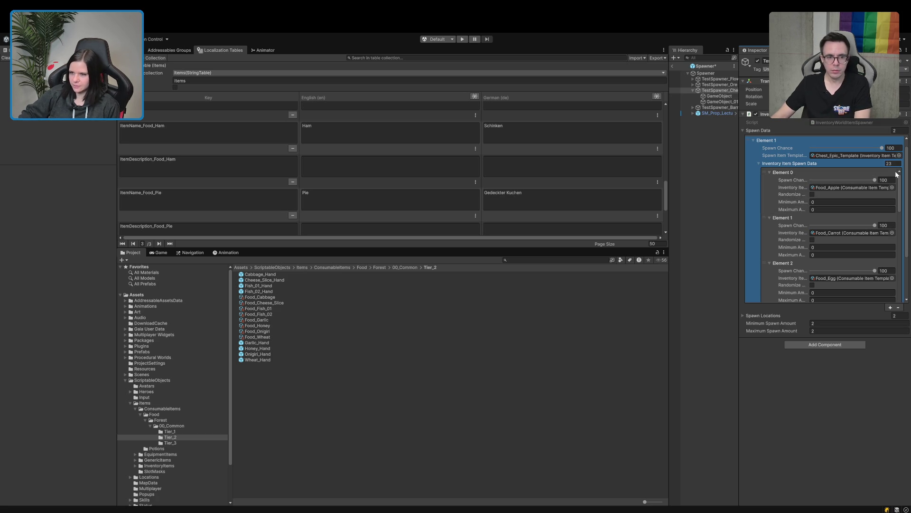
scroll(884, 212, "down", 5)
scroll(883, 210, "down", 8)
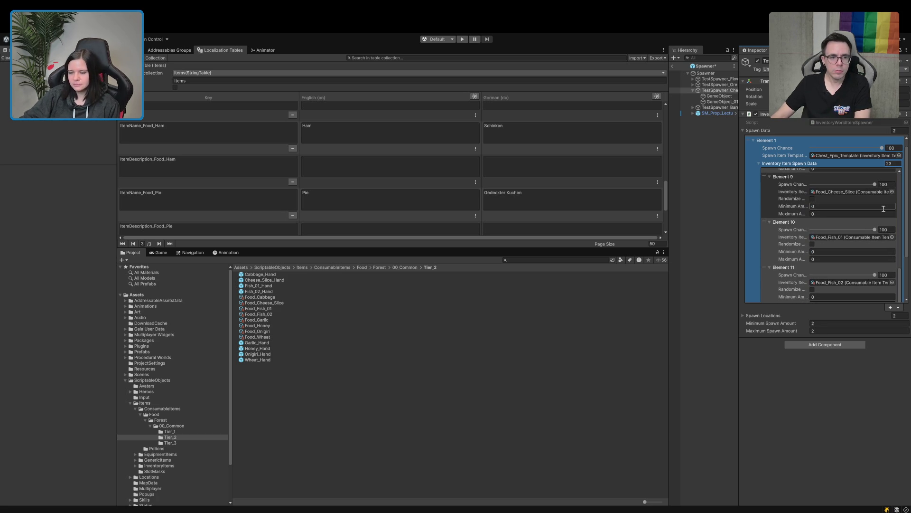
scroll(881, 208, "down", 3)
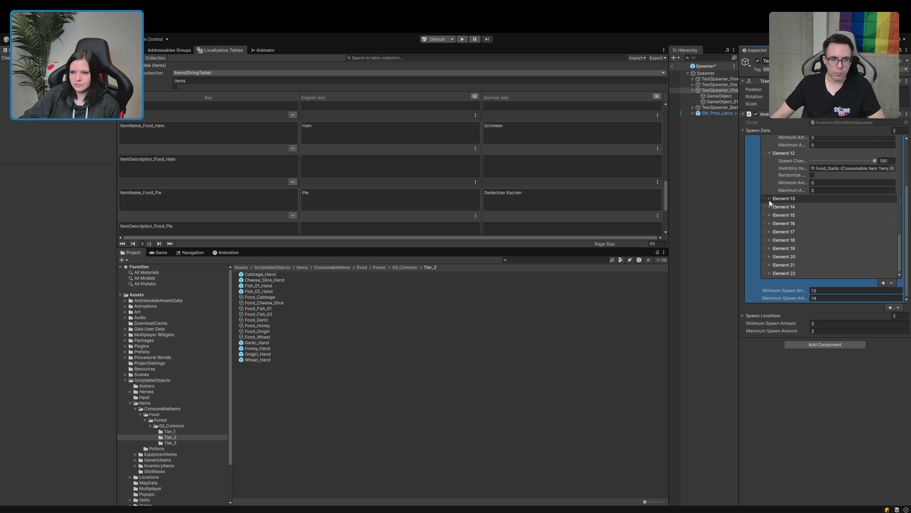
Expand the new spawn list elements 13 through 20.
left_click(769, 256)
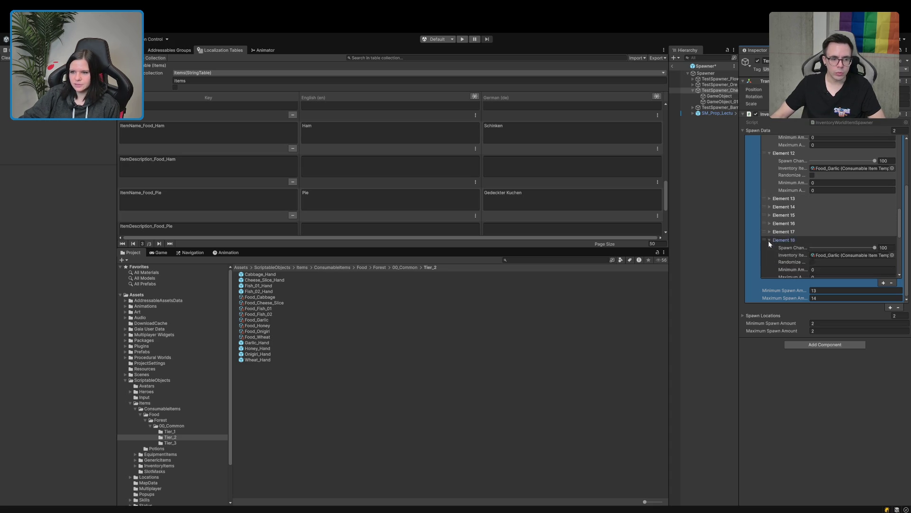
left_click(768, 231)
left_click(769, 223)
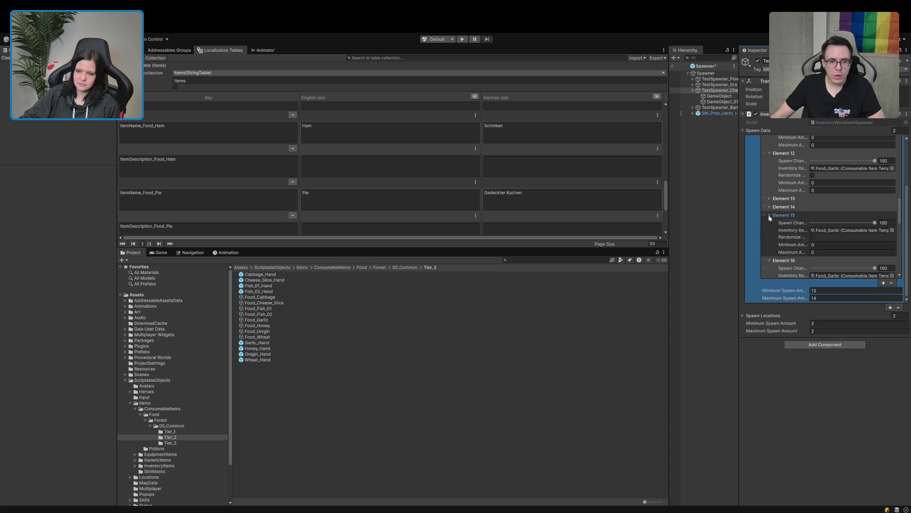
left_click(768, 215)
left_click(767, 205)
left_click(768, 198)
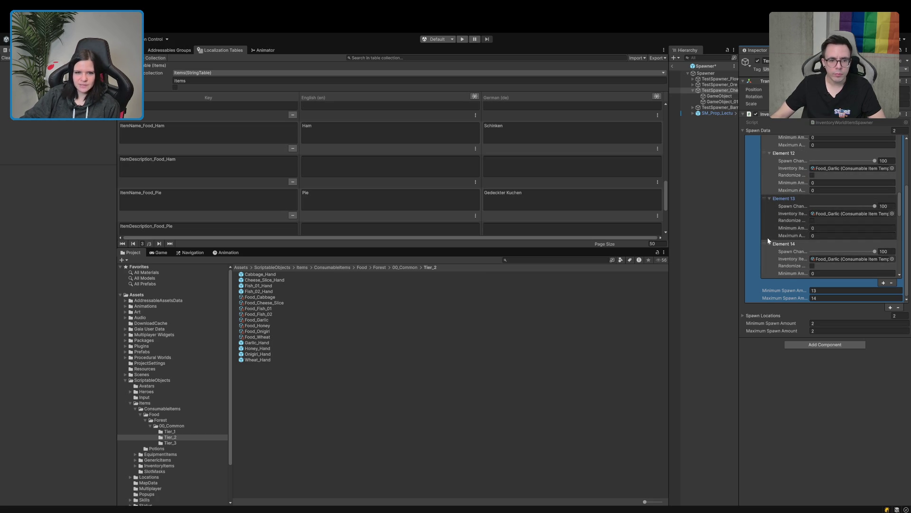
Assign Food_Honey, Food_Onigiri and Food_Wheat to elements 13, 14 and 16.
mouse_move(256, 325)
left_mouse_down()
mouse_move(842, 223)
mouse_move(848, 204)
mouse_move(850, 214)
left_mouse_up()
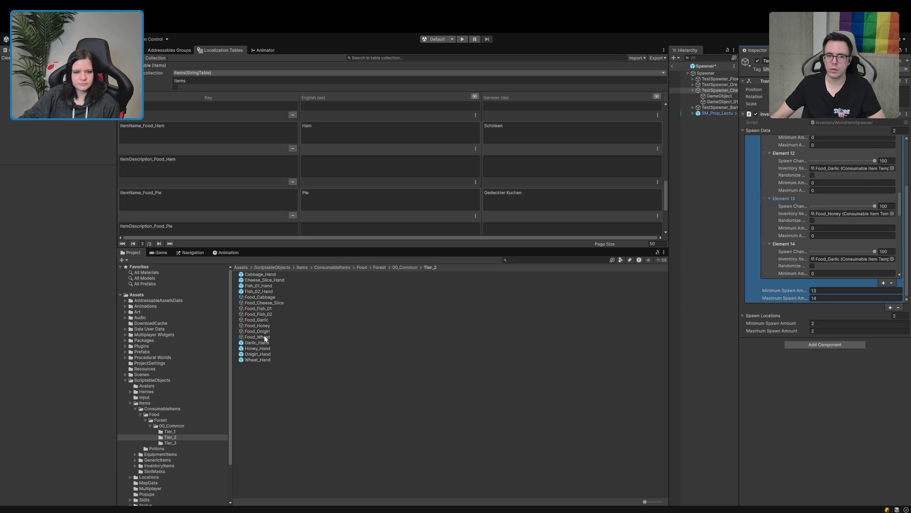
mouse_move(261, 332)
left_mouse_down()
mouse_move(842, 266)
mouse_move(839, 255)
left_mouse_up()
scroll(839, 222, "down", 5)
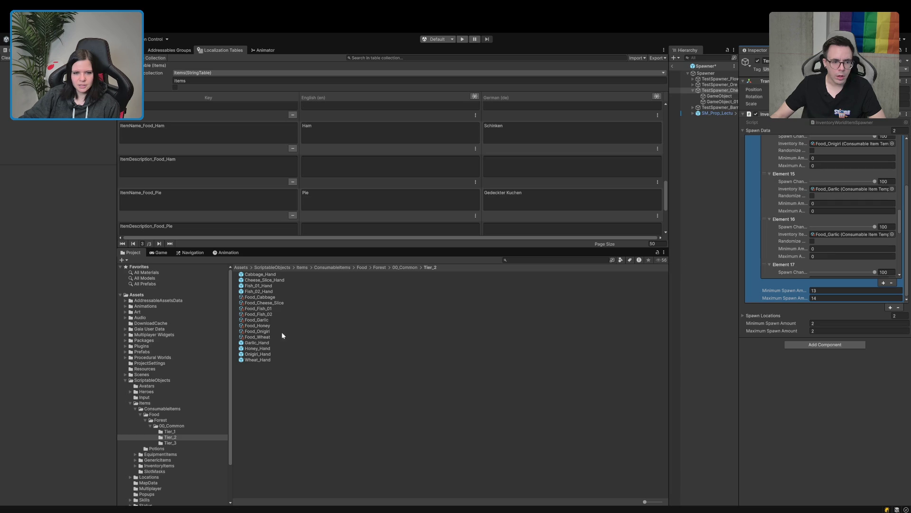
mouse_move(264, 341)
left_mouse_down()
mouse_move(790, 289)
mouse_move(812, 239)
mouse_move(834, 236)
left_mouse_up()
scroll(834, 236, "down", 3)
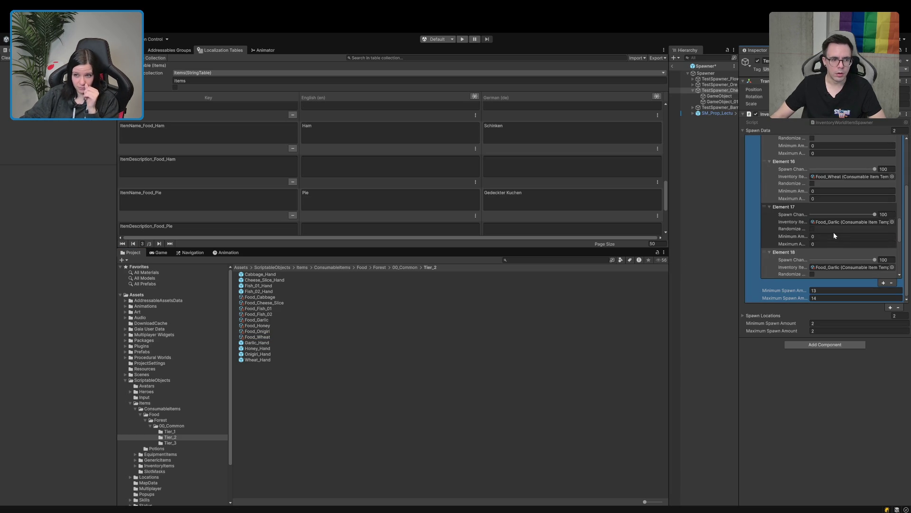
Fill elements 17–21 with Tier_3 Food_Cheese, Food_Dango, Food_Ham, Food_Pie and Food_Soup.
left_click(178, 443)
left_click(270, 287)
mouse_move(270, 288)
left_mouse_down()
mouse_move(727, 291)
mouse_move(834, 221)
left_mouse_up()
scroll(834, 220, "down", 3)
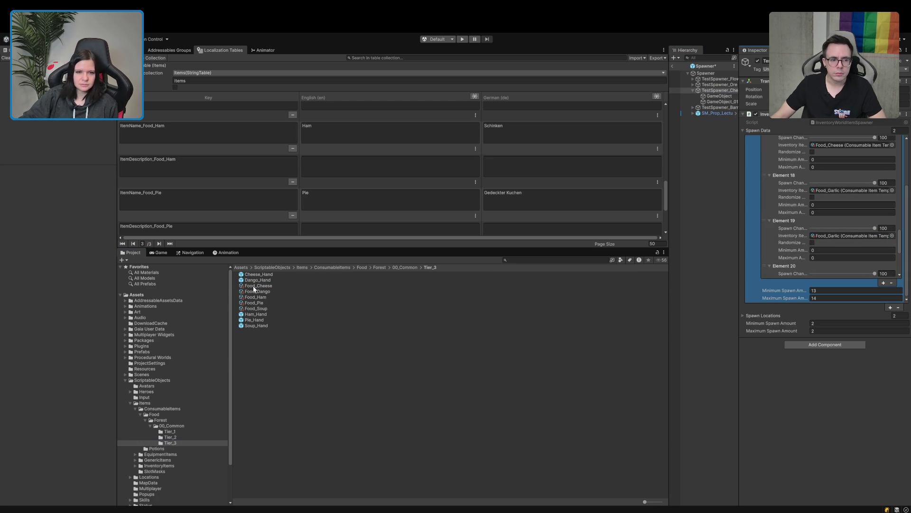
mouse_move(254, 293)
left_mouse_down()
mouse_move(816, 209)
mouse_move(827, 240)
mouse_move(828, 190)
left_mouse_up()
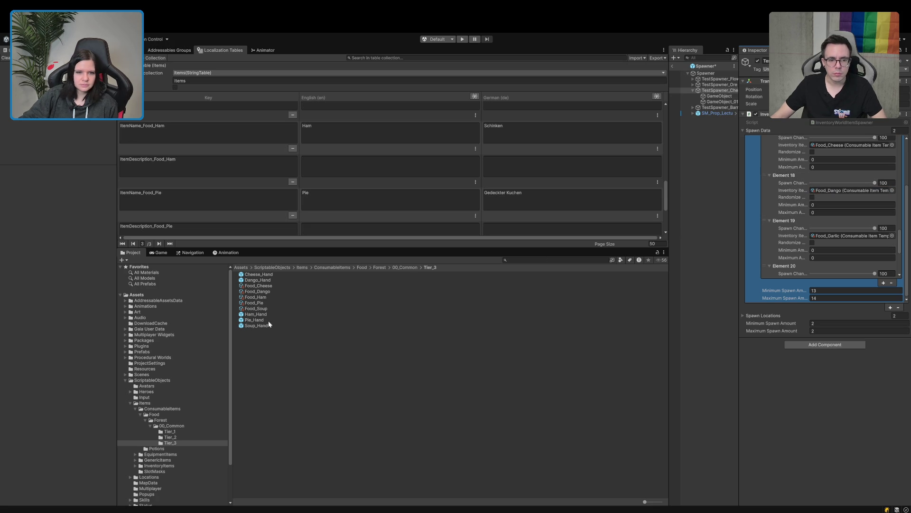
left_click_drag(261, 297, 829, 236)
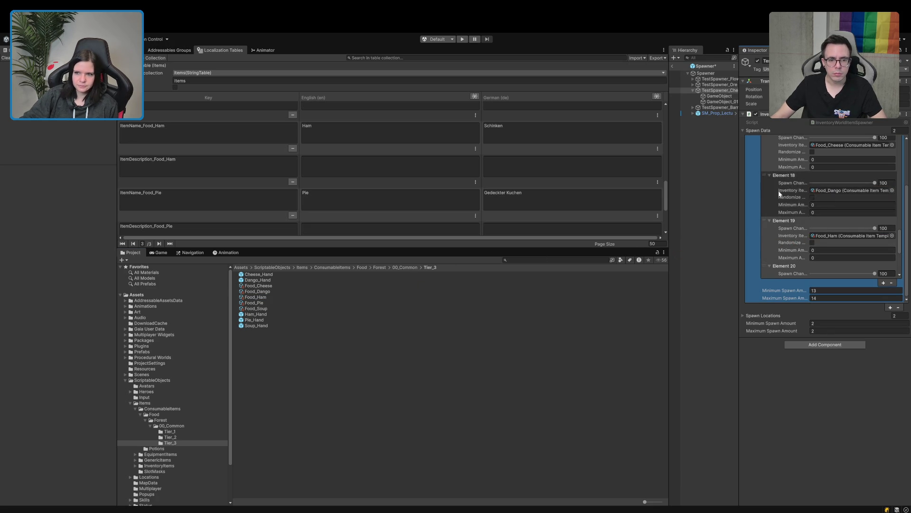
scroll(835, 202, "down", 5)
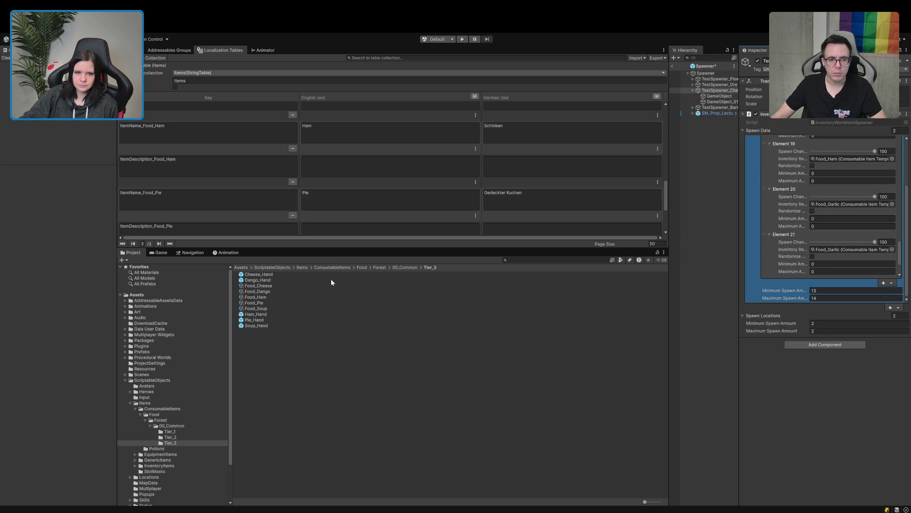
mouse_move(259, 304)
left_mouse_down()
mouse_move(835, 252)
mouse_move(847, 205)
left_mouse_up()
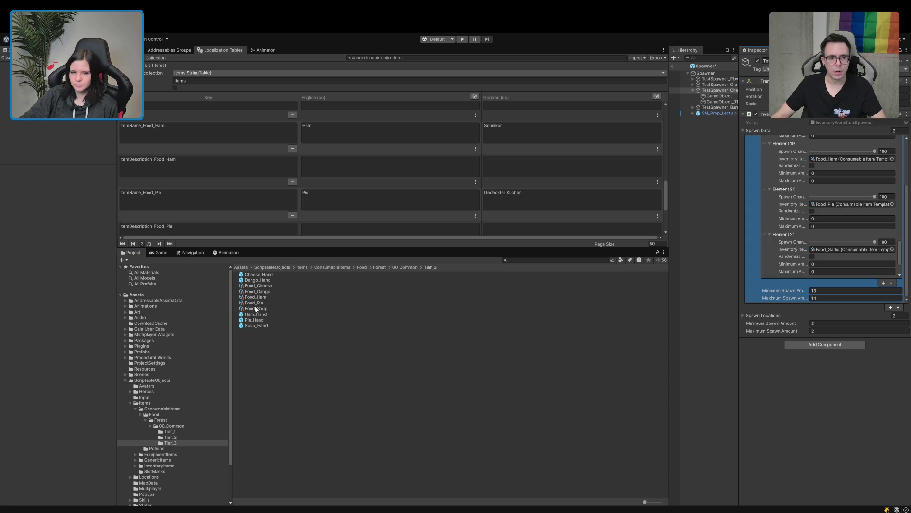
left_click_drag(254, 310, 839, 249)
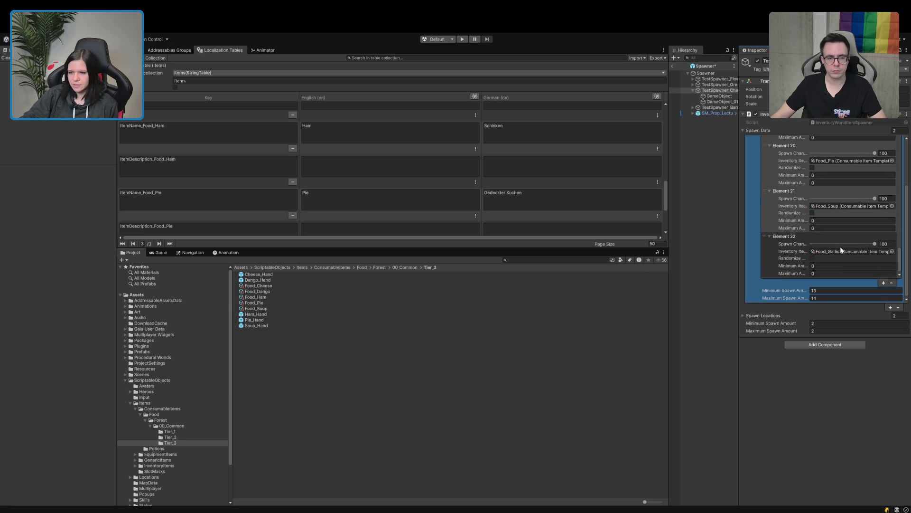
scroll(840, 247, "down", 2)
scroll(828, 242, "up", 10)
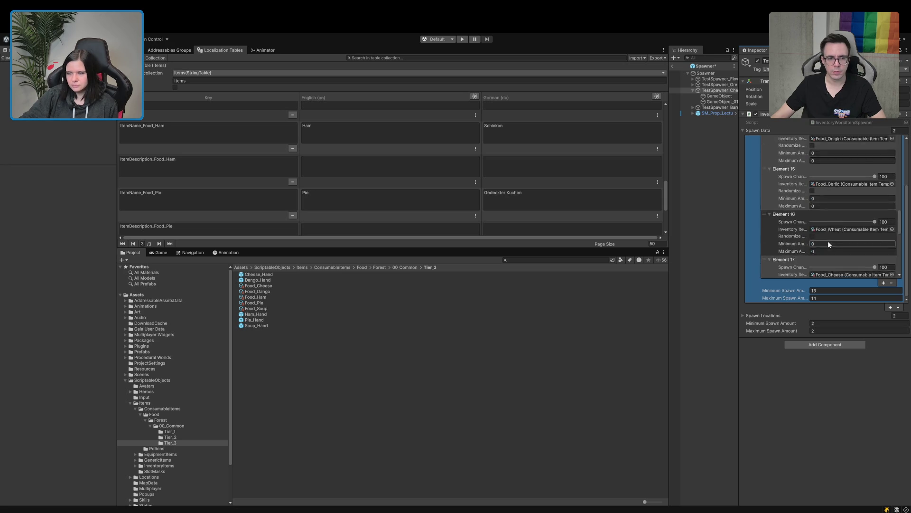
scroll(828, 241, "up", 10)
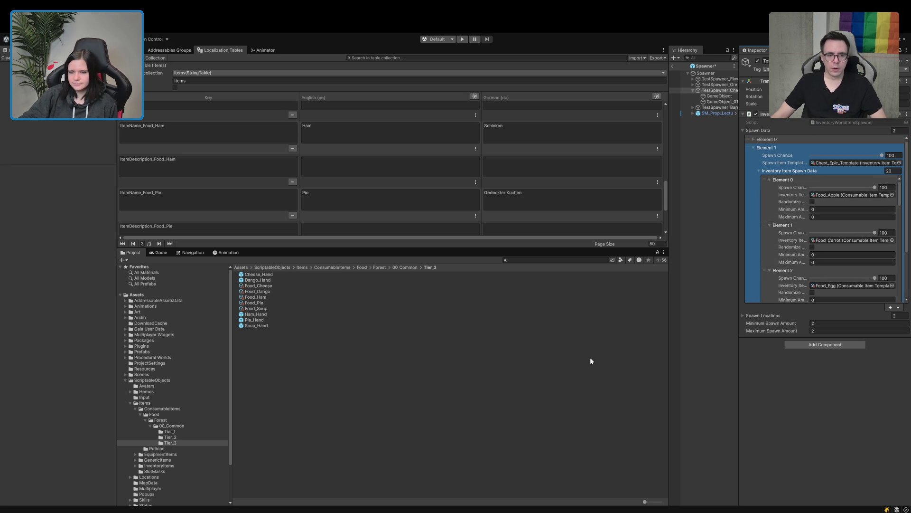
On TestSpawner_Chest, collapse the item list and set spawn amounts to minimum 22, maximum 24.
left_click(456, 430)
left_click(720, 90)
left_click(779, 171)
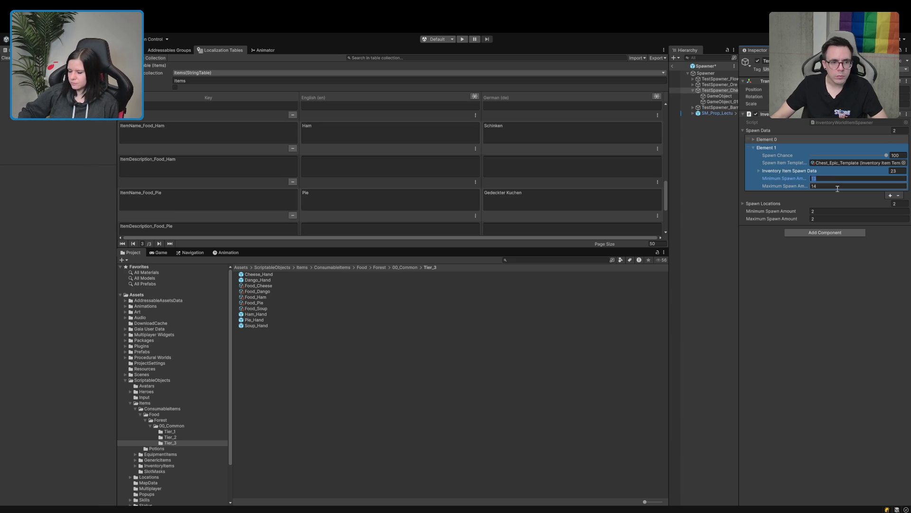
type("22")
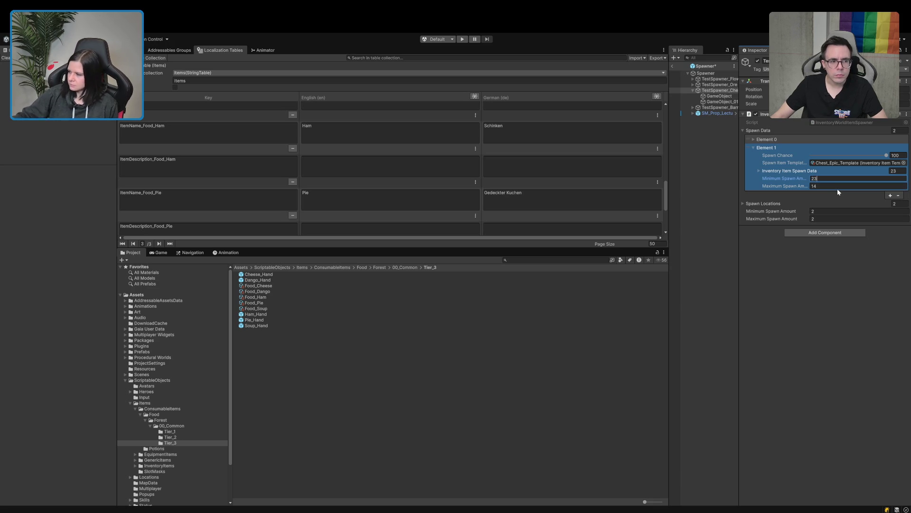
key("BackSpace")
type("3")
key("BackSpace")
type("2")
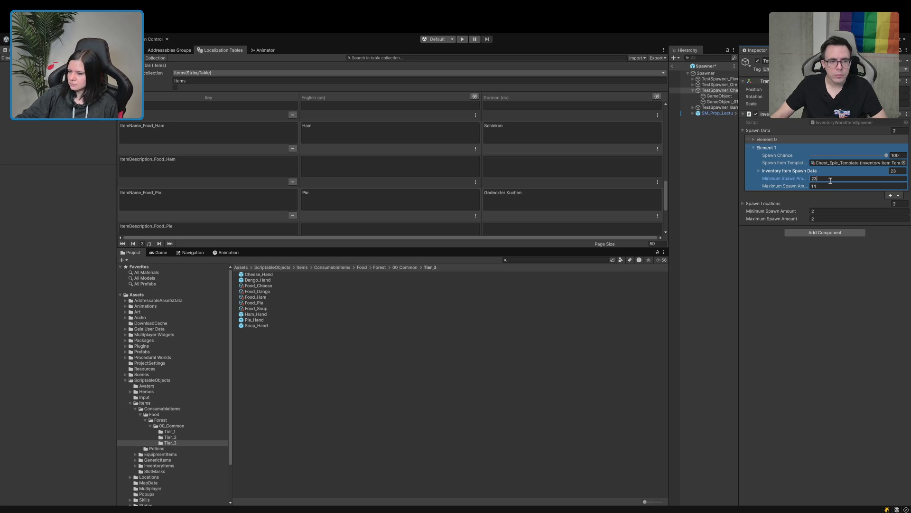
left_click(827, 186)
type("24")
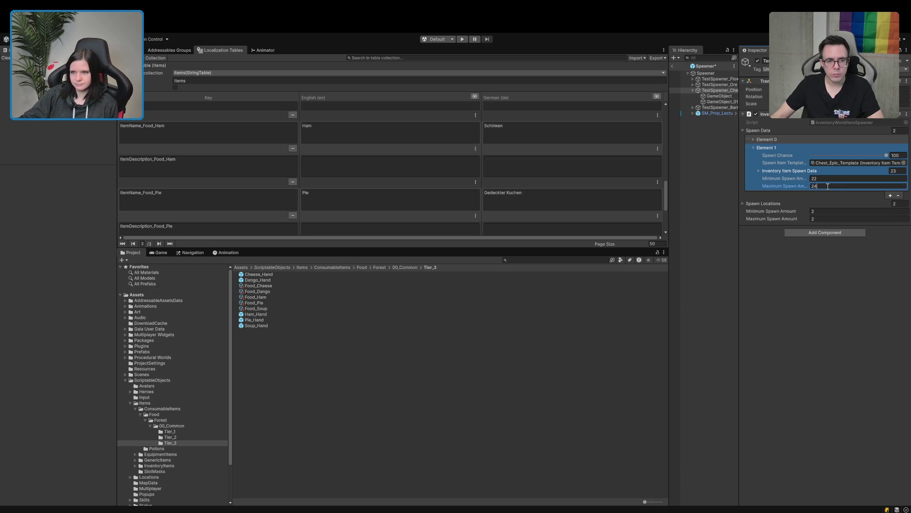
left_click(622, 400)
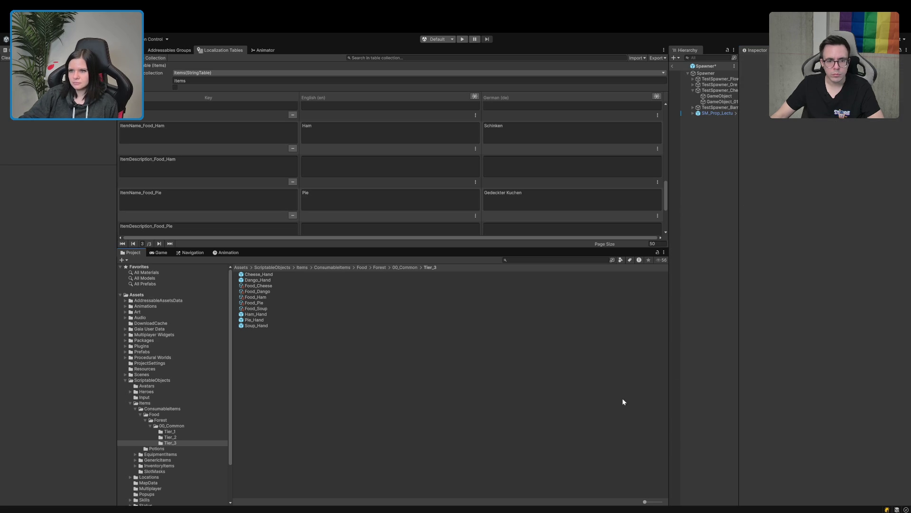
Review the chest spawner's item spawn entries, pinging Chest_Epic_Template and its slot mask.
left_click(719, 90)
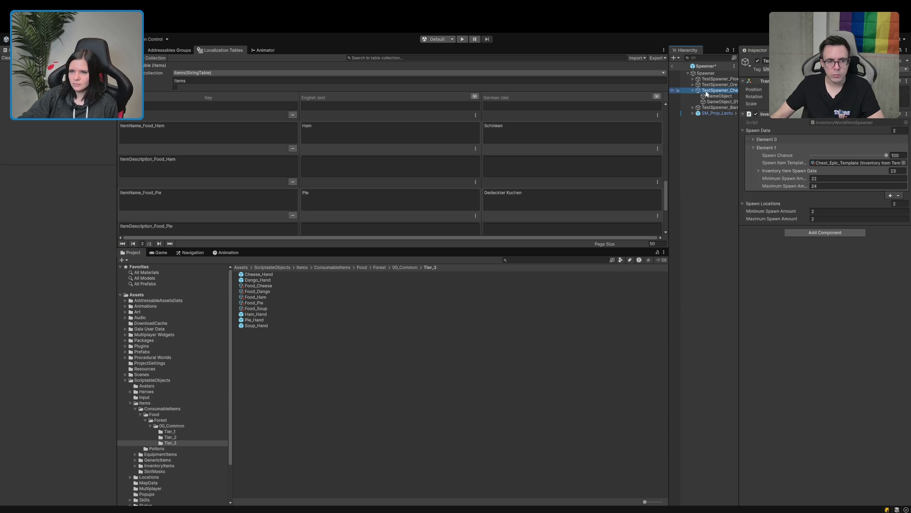
left_click(782, 170)
left_click(782, 179)
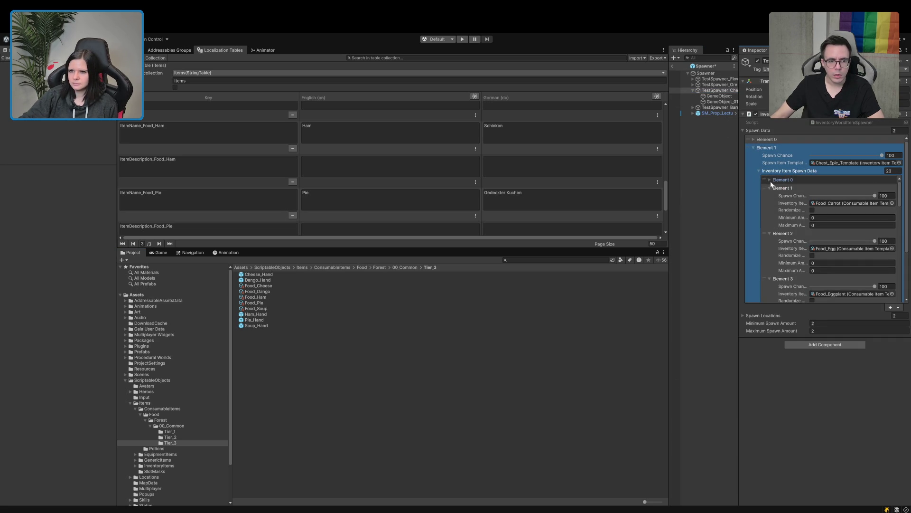
left_click(782, 188)
left_click(836, 163)
left_click(244, 280)
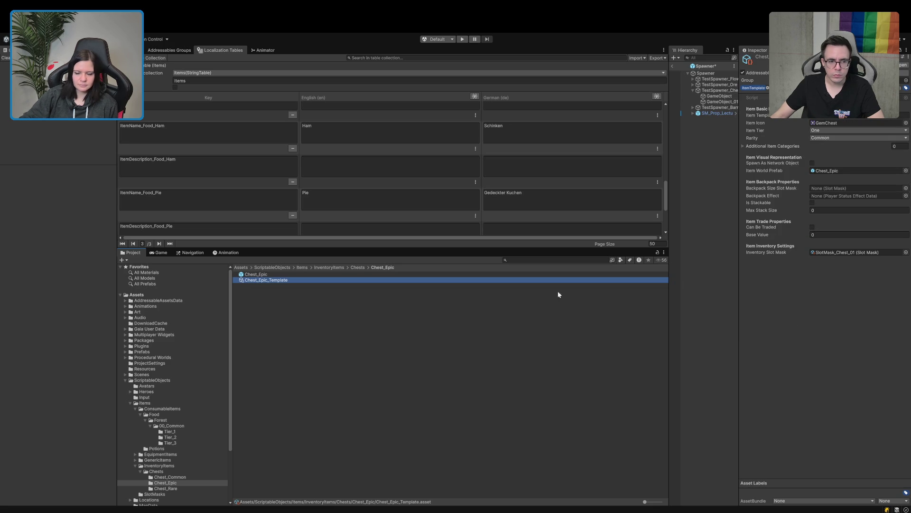
left_click(824, 253)
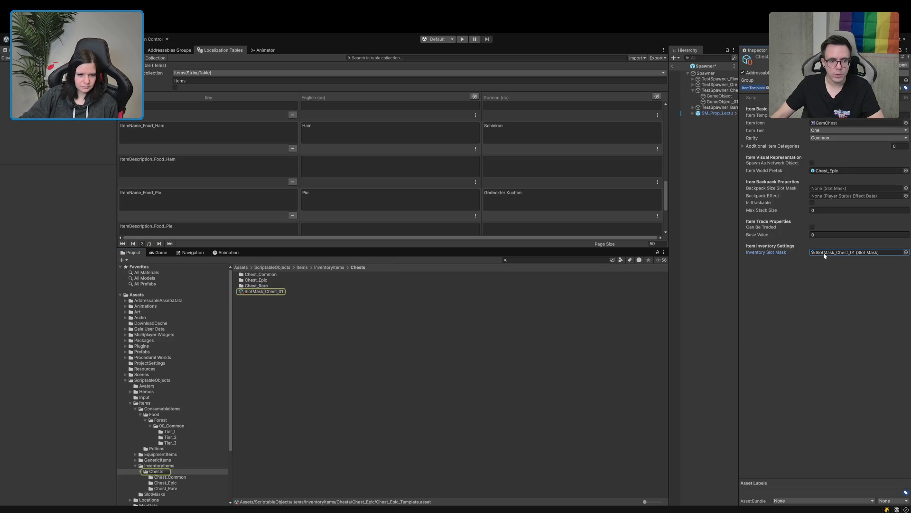
Open the MapScene_01 scene from the Scenes > Maps folder.
left_click(404, 378)
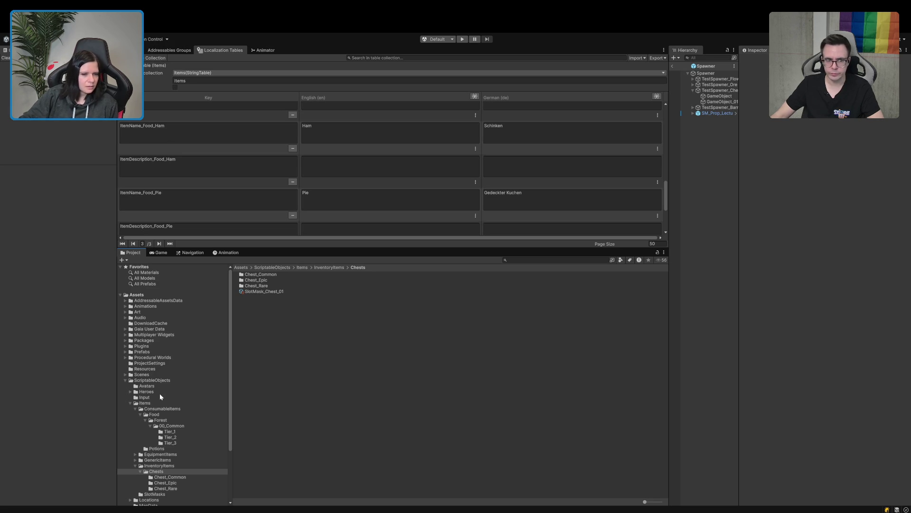
left_click(142, 374)
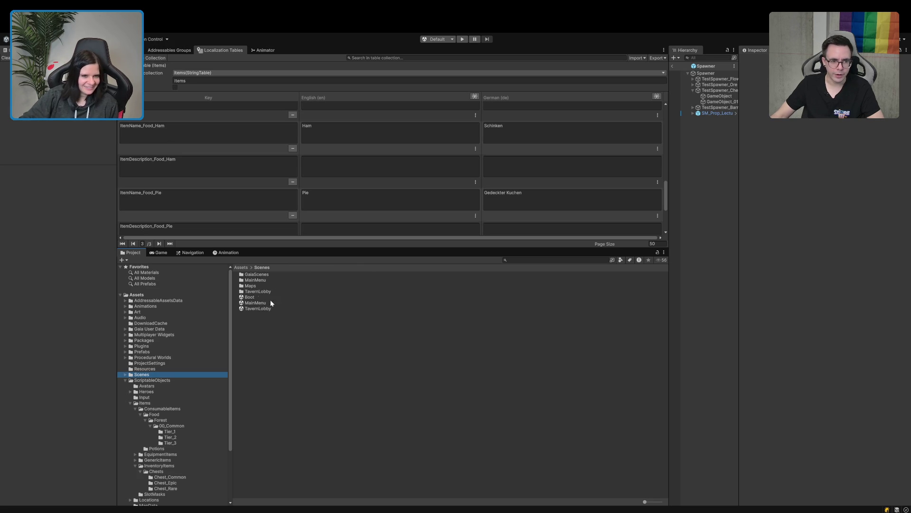
double_click(250, 285)
left_click(251, 297)
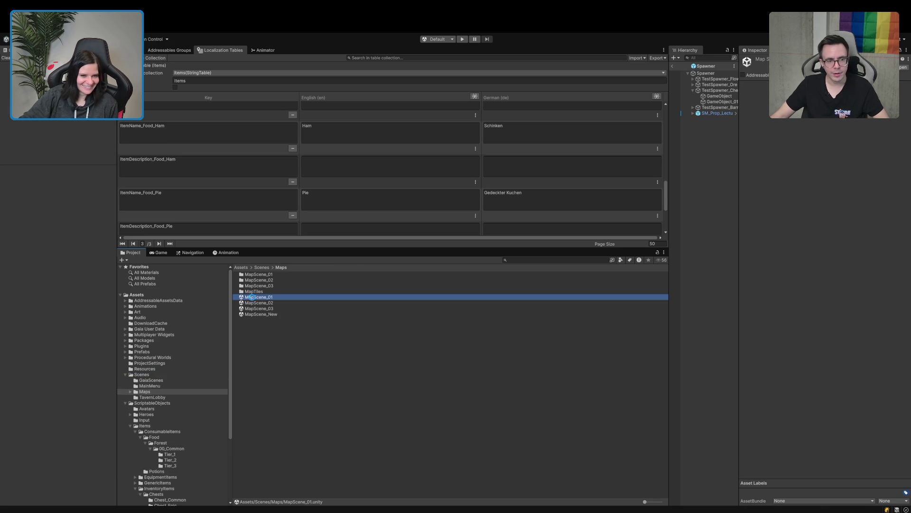
double_click(251, 297)
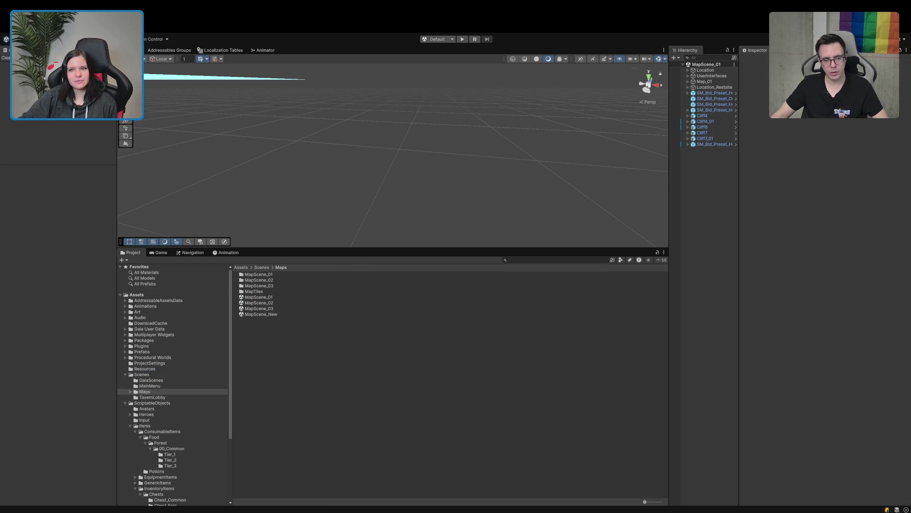
Inspect the Spawner object under Location in the MapScene_01 hierarchy.
left_click(694, 70)
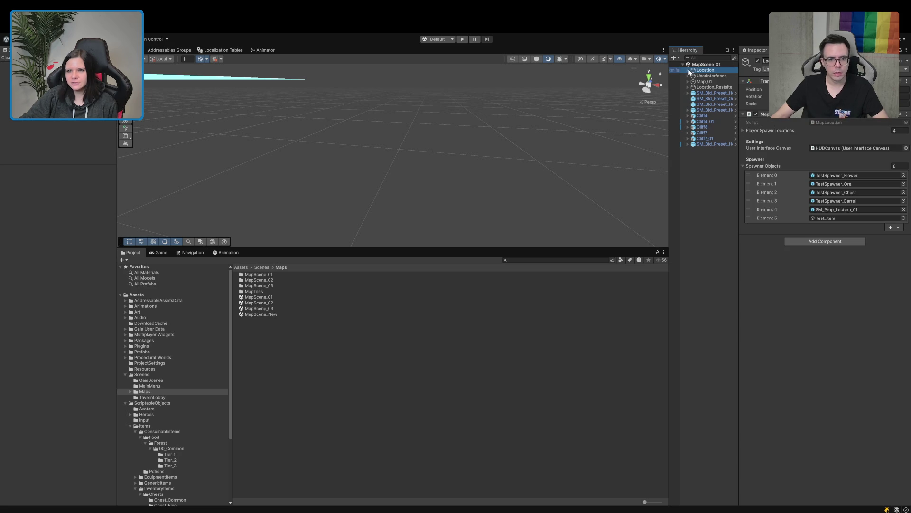
left_click(689, 71)
left_click(696, 76)
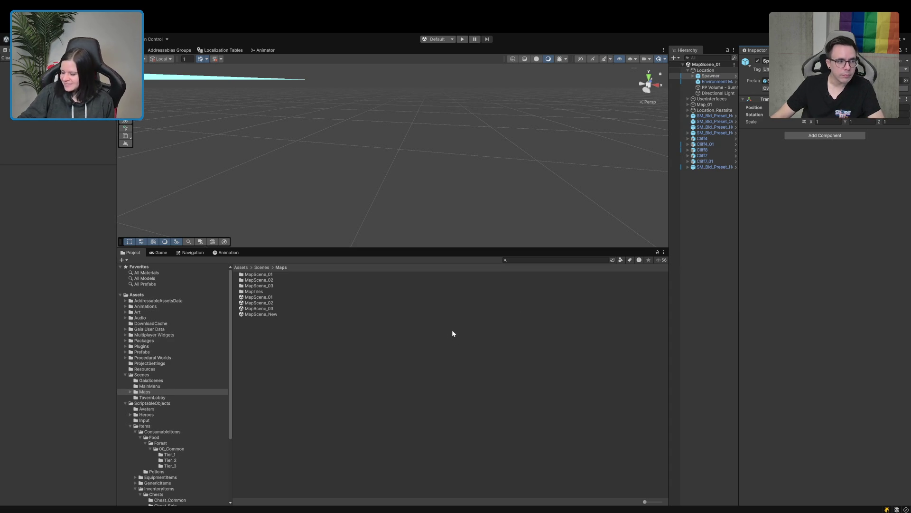
Open the Boot scene from the Scenes folder.
left_click(137, 375)
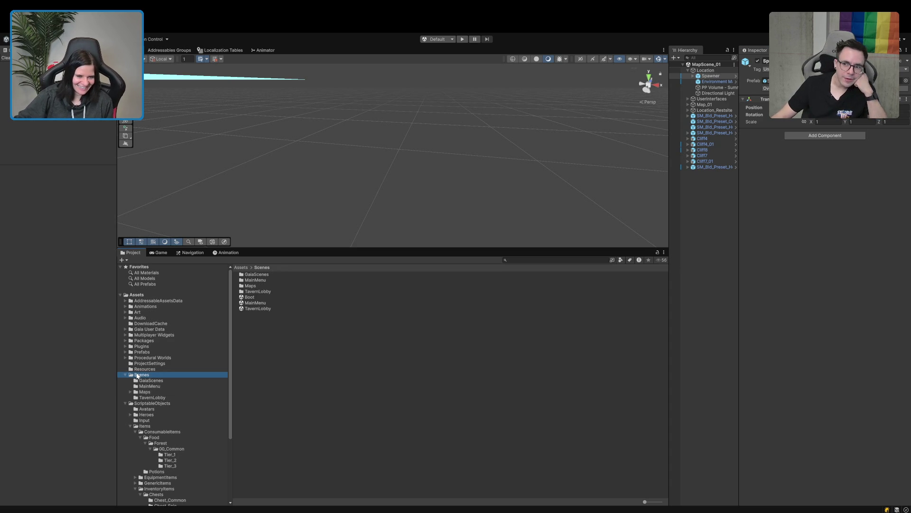
left_click(257, 296)
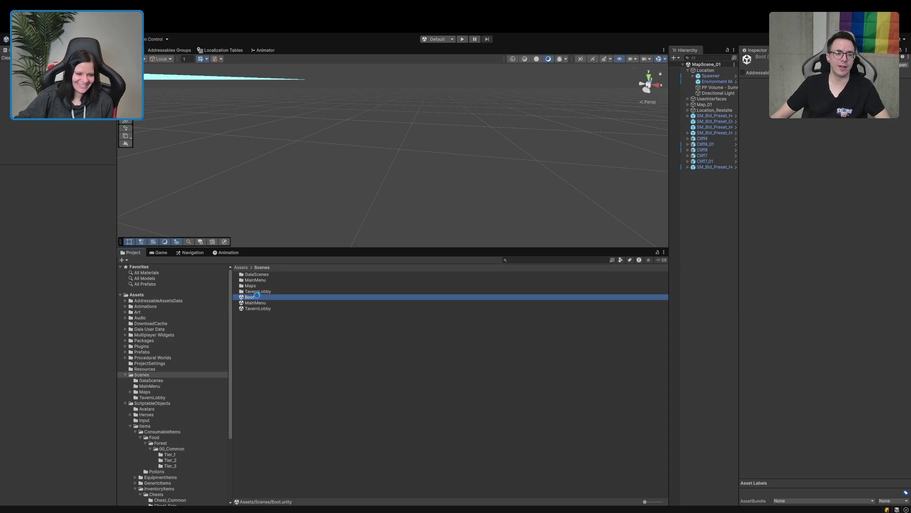
left_click(169, 50)
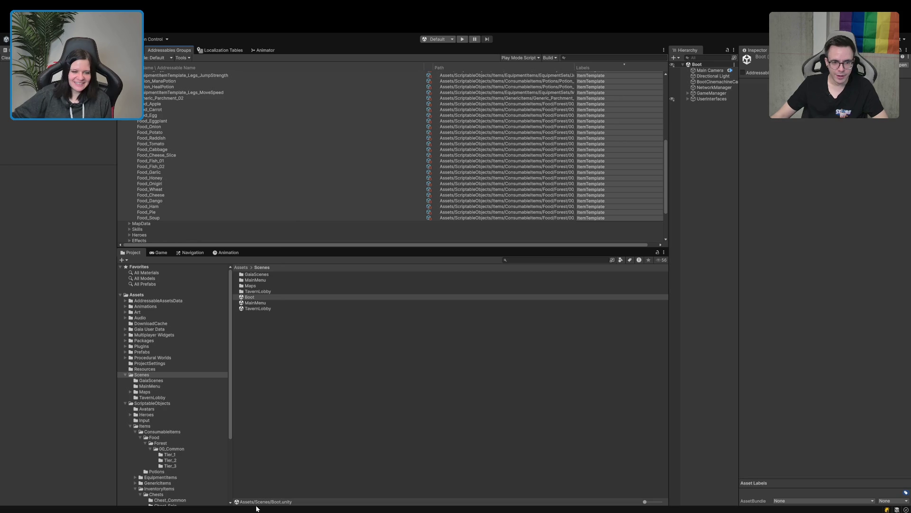
Collapse the TemplateData addressables group and ScriptableObjects folder, and make the Project panel taller.
scroll(294, 211, "up", 5)
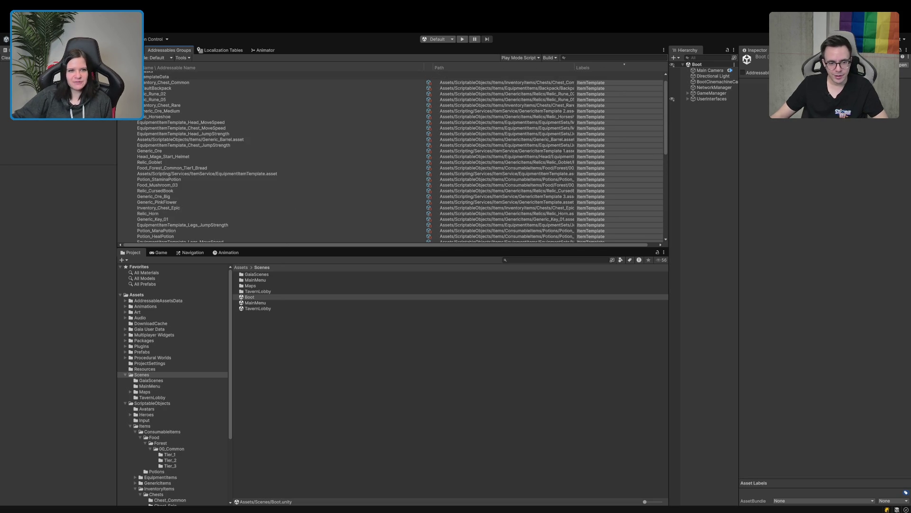
left_click(129, 85)
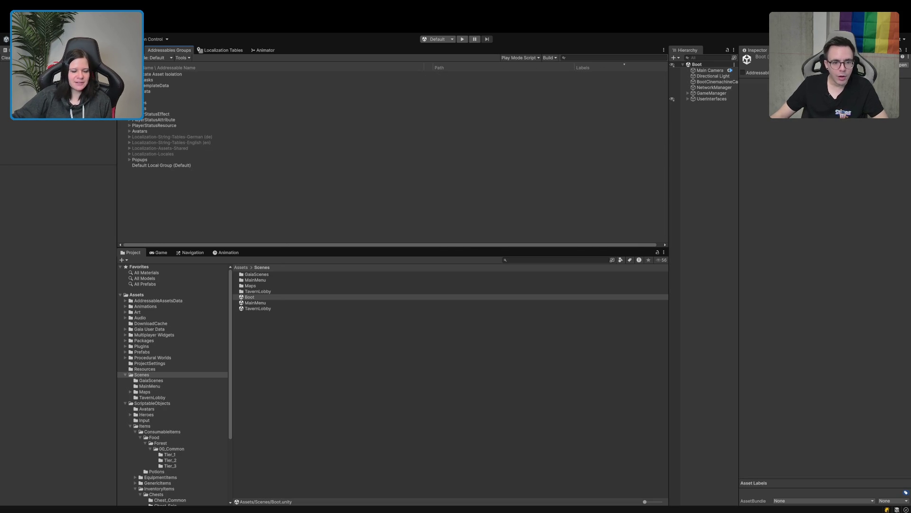
left_click(126, 403)
left_click(275, 394)
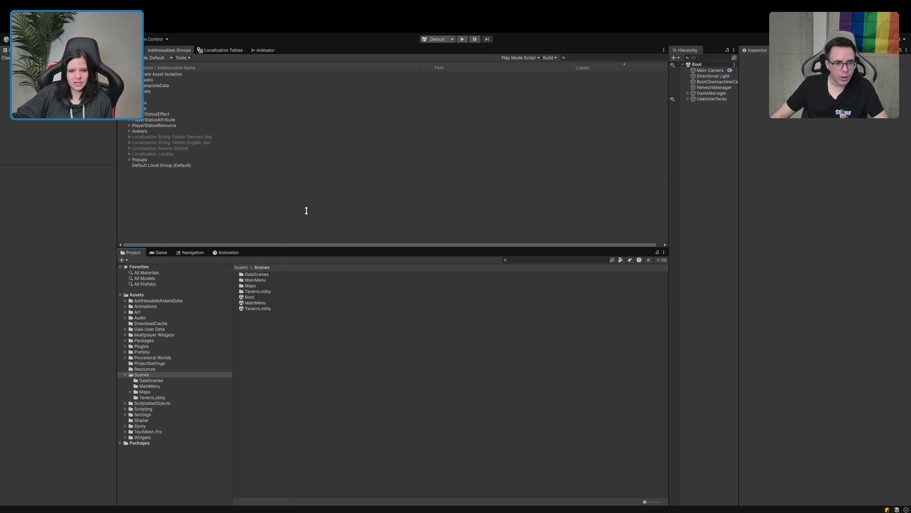
left_click_drag(313, 248, 315, 232)
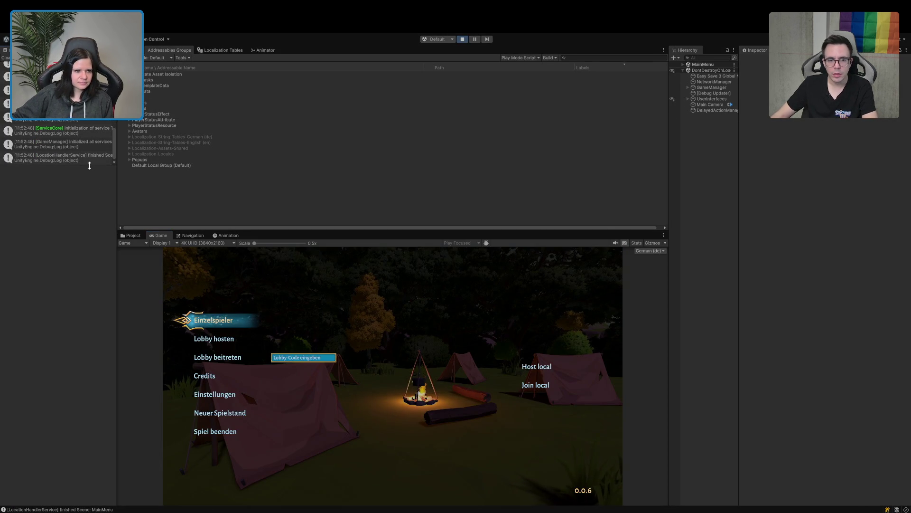
Enlarge the console, start an Einzelspieler game, and walk the character toward the chest.
left_click_drag(89, 165, 65, 412)
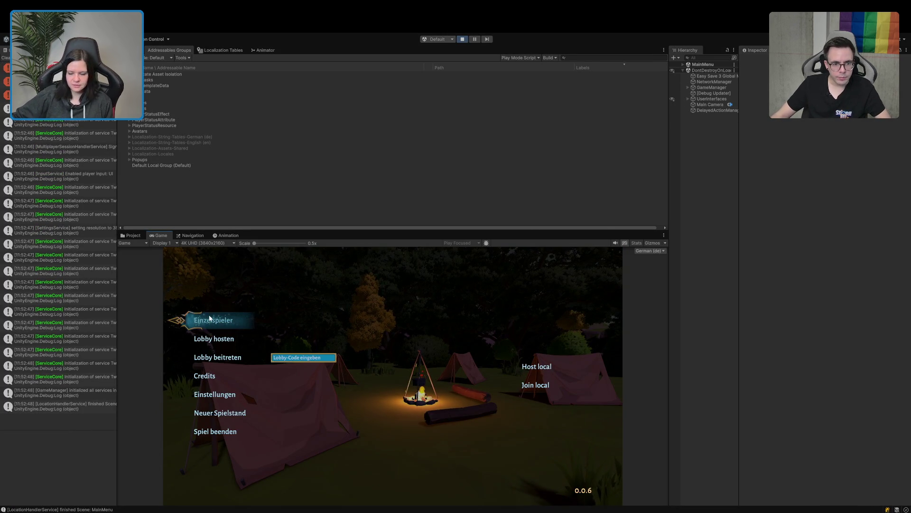
left_click(209, 319)
key("w")
key("w")
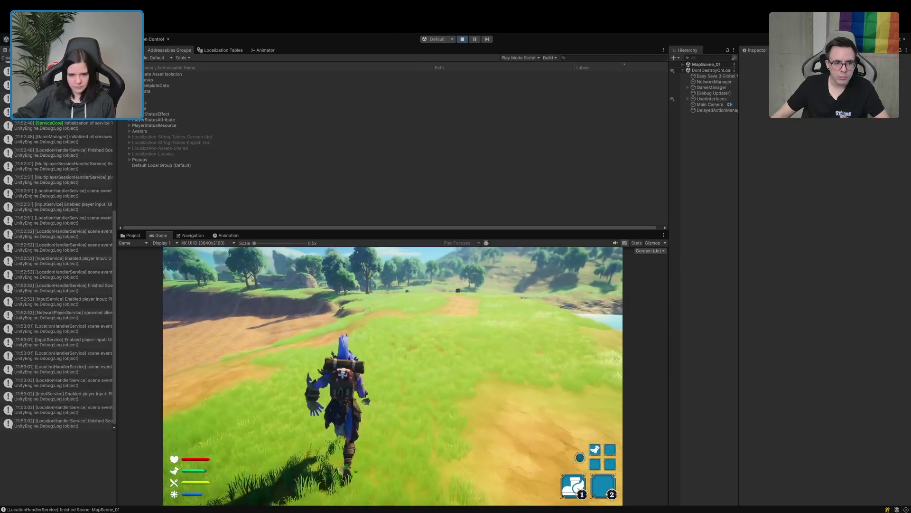
key("1")
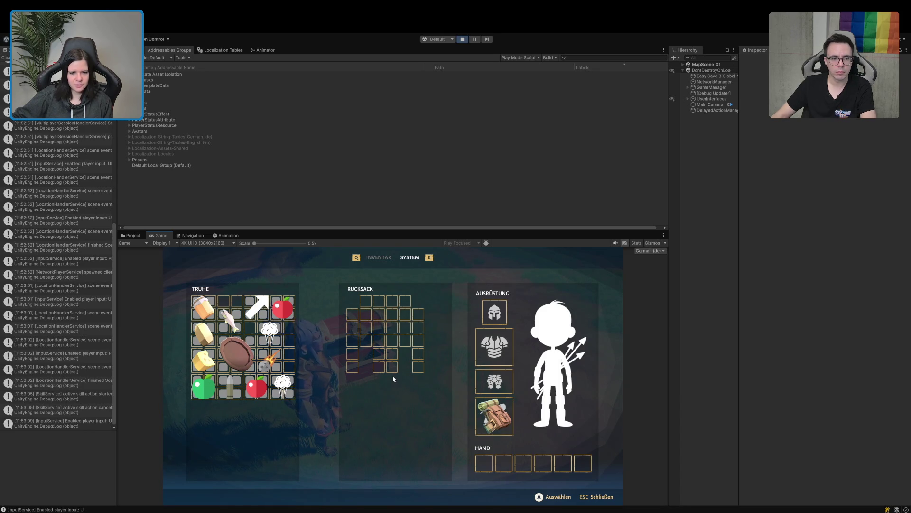
mouse_move(227, 354)
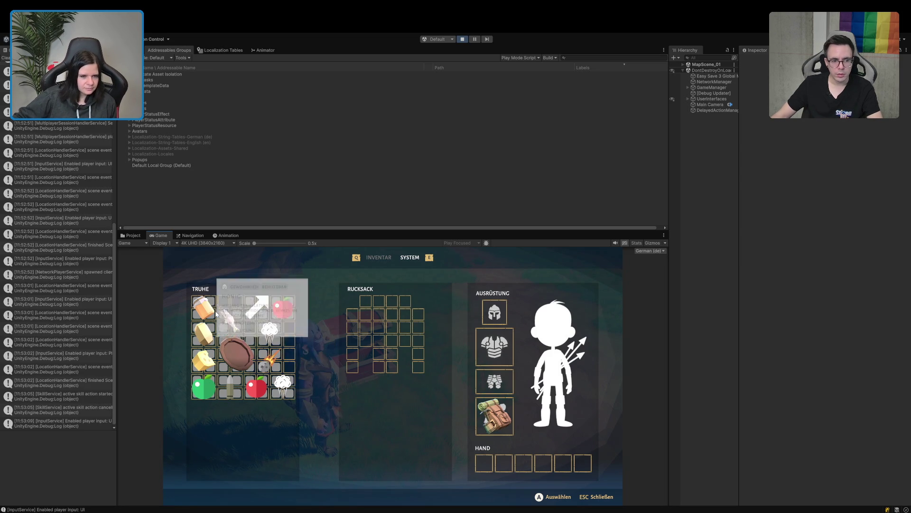
mouse_move(210, 340)
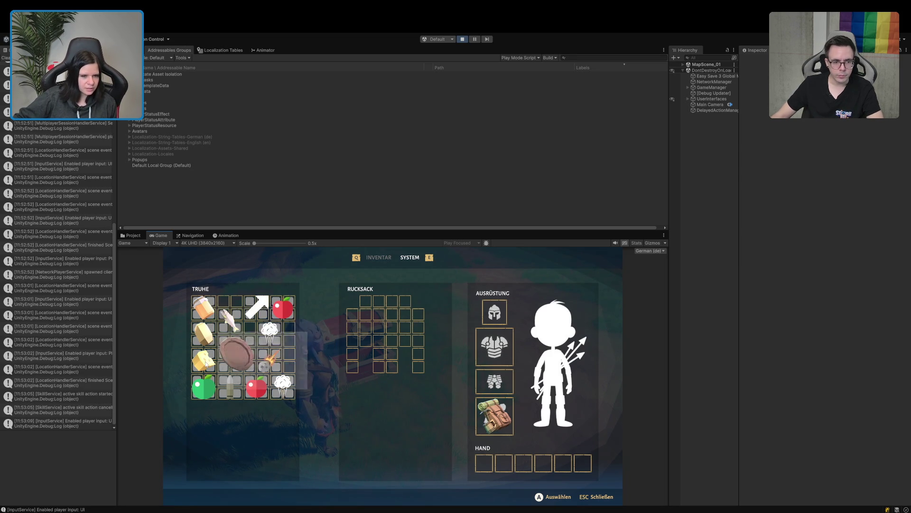
mouse_move(202, 392)
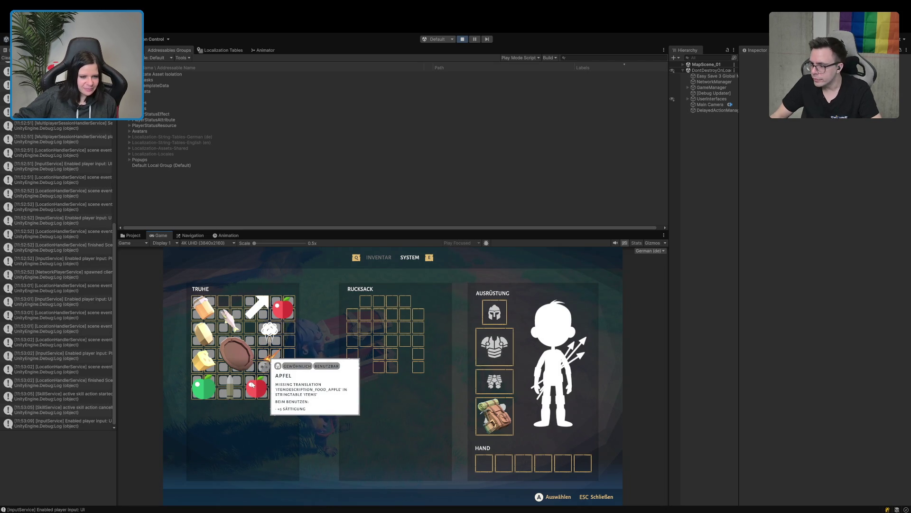
mouse_move(280, 391)
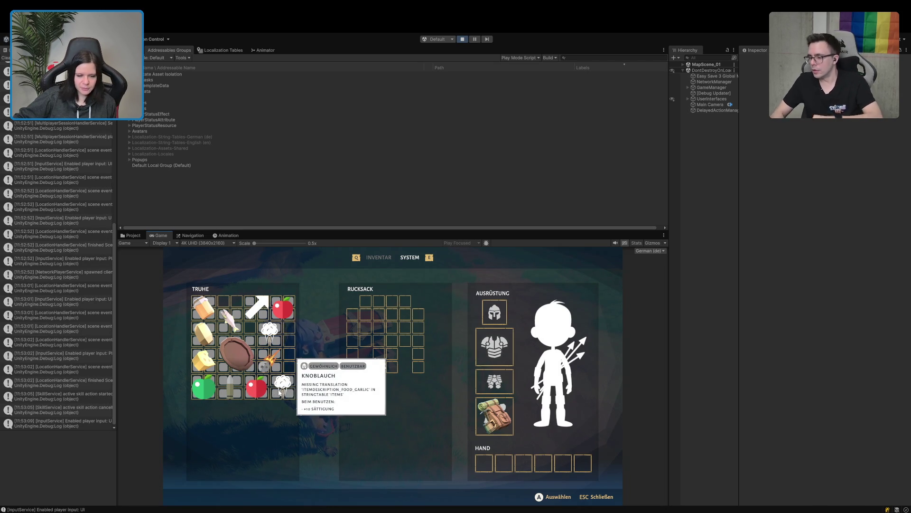
mouse_move(264, 365)
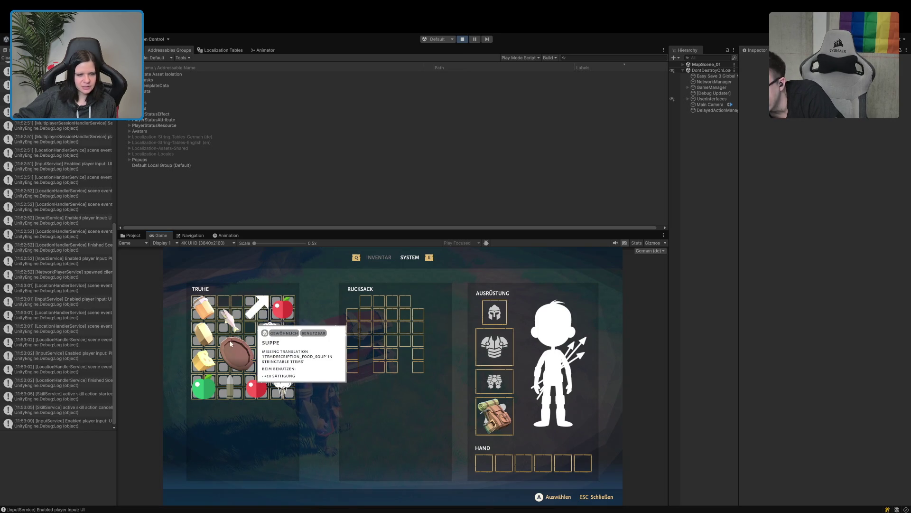
mouse_move(227, 325)
mouse_move(267, 312)
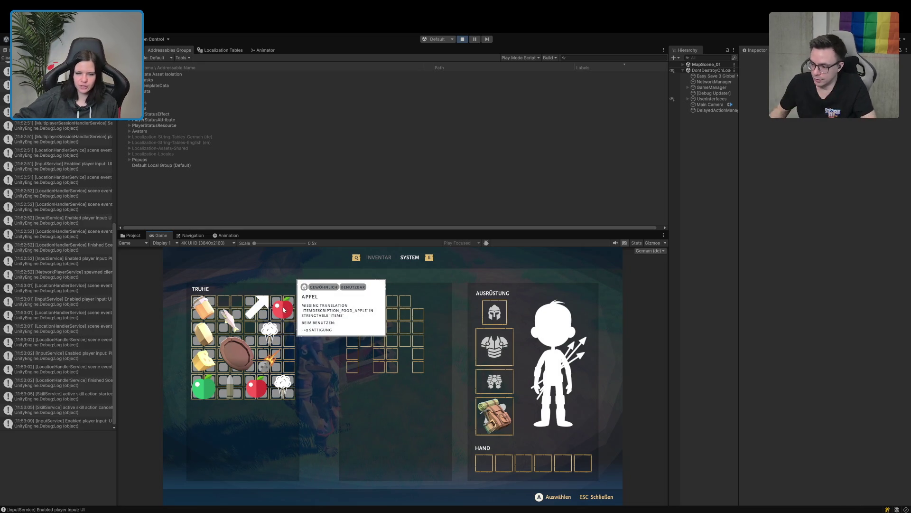
mouse_move(268, 338)
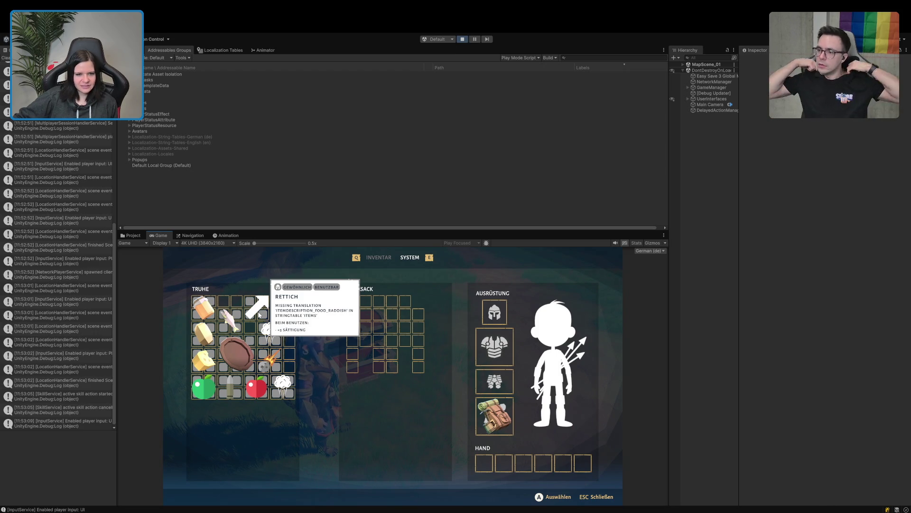
Move the jar, fish and garlic from the chest into the backpack grid.
left_click_drag(206, 310, 382, 317)
mouse_move(259, 308)
left_mouse_down()
mouse_move(395, 323)
mouse_move(408, 310)
left_mouse_up()
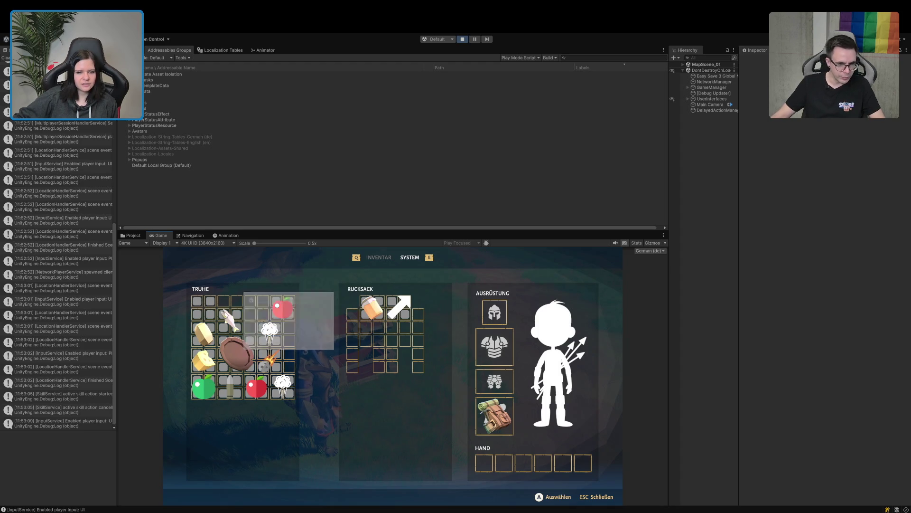
mouse_move(224, 317)
left_mouse_down()
mouse_move(409, 340)
mouse_move(388, 338)
left_mouse_up()
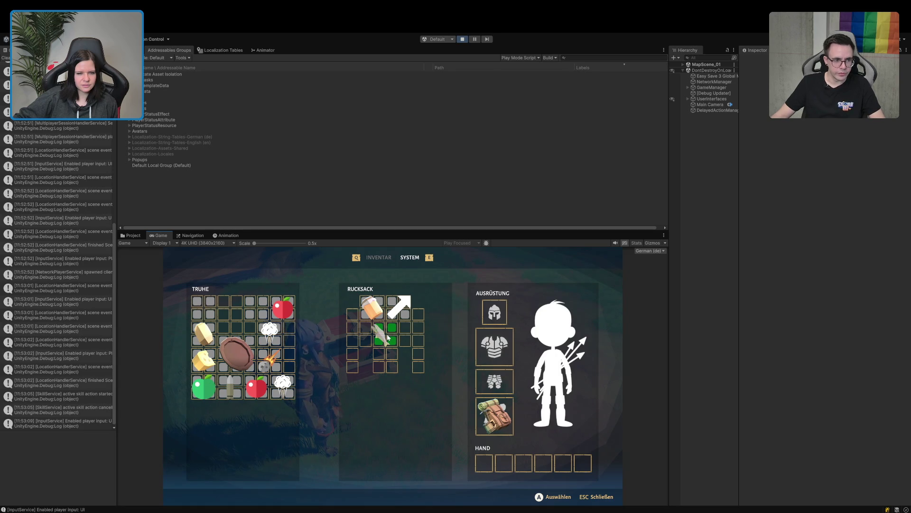
left_click_drag(387, 337, 388, 364)
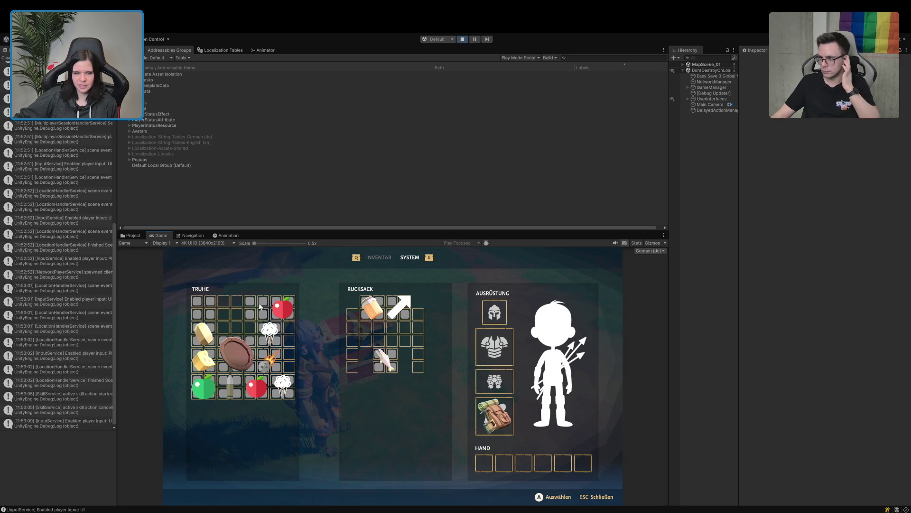
mouse_move(269, 332)
left_mouse_down()
mouse_move(398, 337)
mouse_move(342, 338)
mouse_move(379, 338)
mouse_move(352, 338)
mouse_move(365, 338)
left_mouse_up()
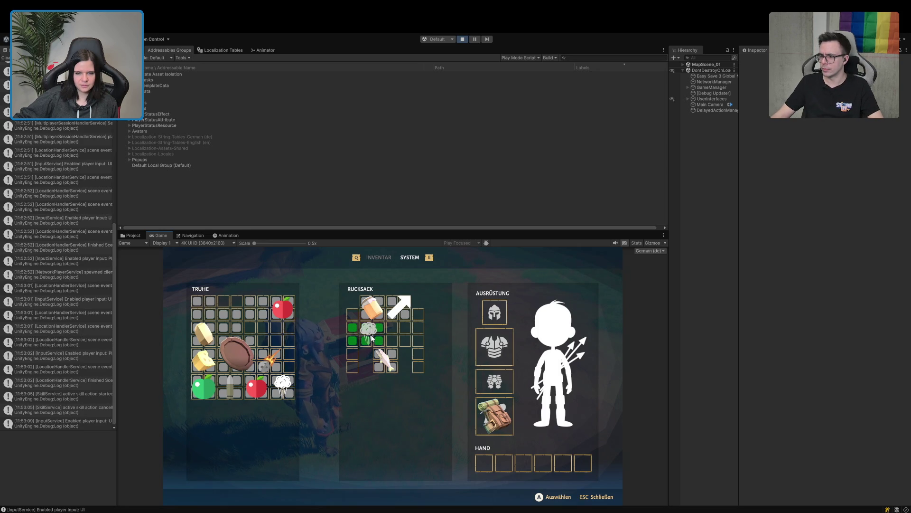
left_click_drag(381, 337, 354, 336)
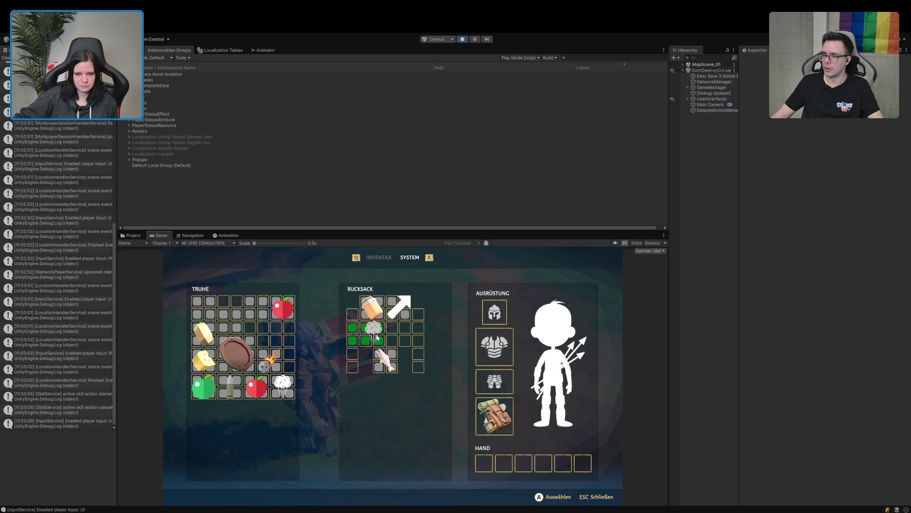
mouse_move(382, 337)
left_mouse_down()
mouse_move(350, 335)
mouse_move(384, 366)
mouse_move(267, 328)
mouse_move(273, 334)
mouse_move(275, 321)
mouse_move(267, 334)
left_mouse_up()
Arrange the garlic, fish and apple in the backpack and put the soup in the first Hand slot.
mouse_move(386, 335)
mouse_move(385, 335)
left_mouse_down()
mouse_move(355, 333)
mouse_move(384, 336)
left_mouse_up()
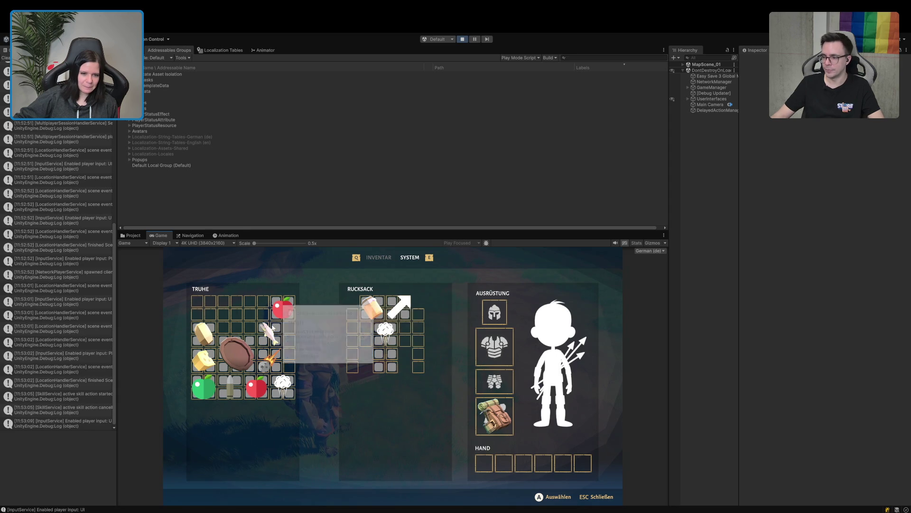
left_click_drag(269, 334, 362, 334)
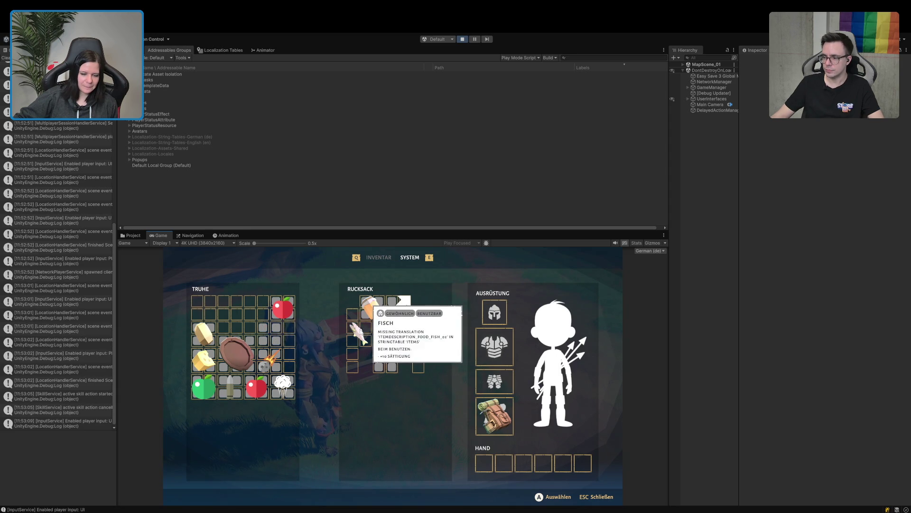
left_click_drag(427, 343, 414, 341)
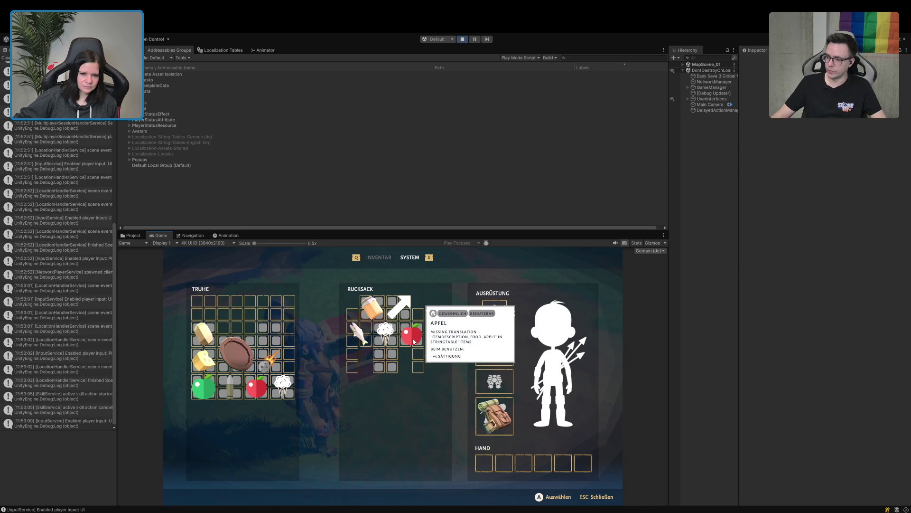
mouse_move(236, 354)
left_mouse_down()
mouse_move(494, 453)
mouse_move(501, 473)
mouse_move(493, 468)
left_mouse_up()
mouse_move(235, 351)
left_mouse_down()
mouse_move(514, 463)
mouse_move(490, 458)
left_mouse_up()
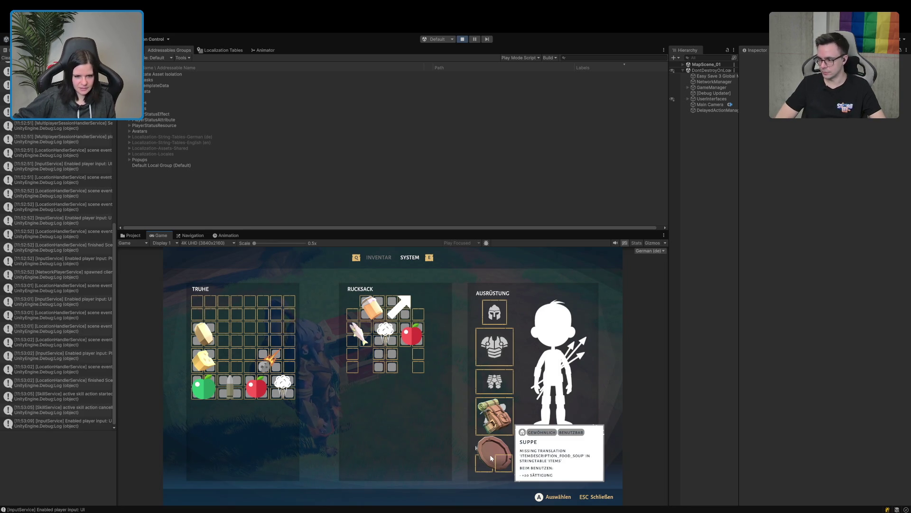
key("Escape")
Walk the character, then equip the fish in the first Hand slot from the inventory.
key("w")
key("s")
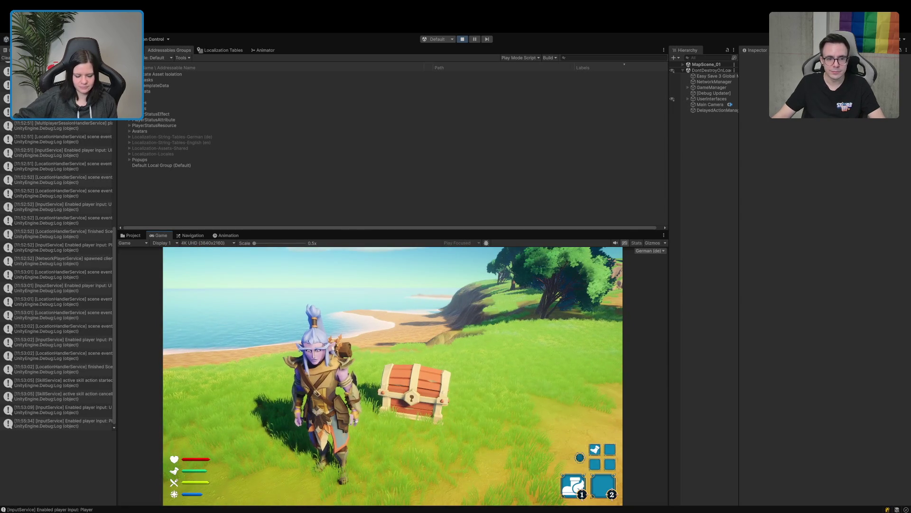
key("i")
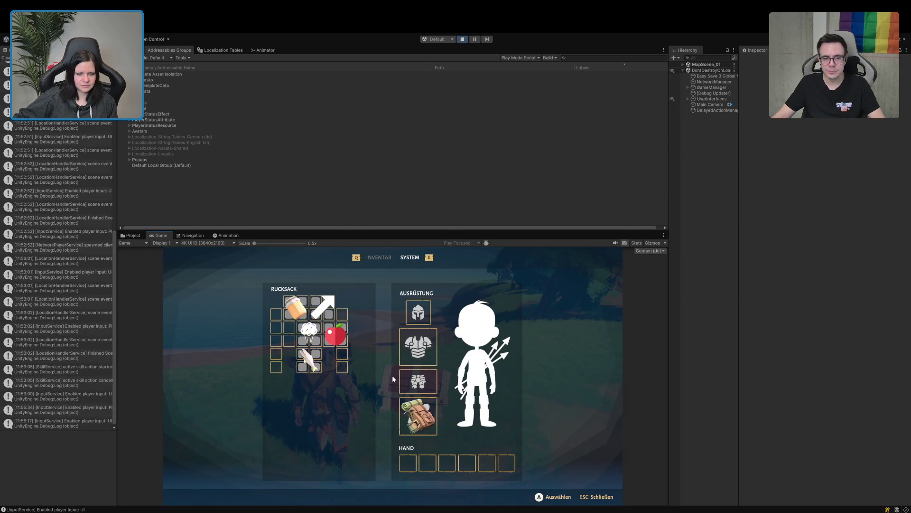
key("Escape")
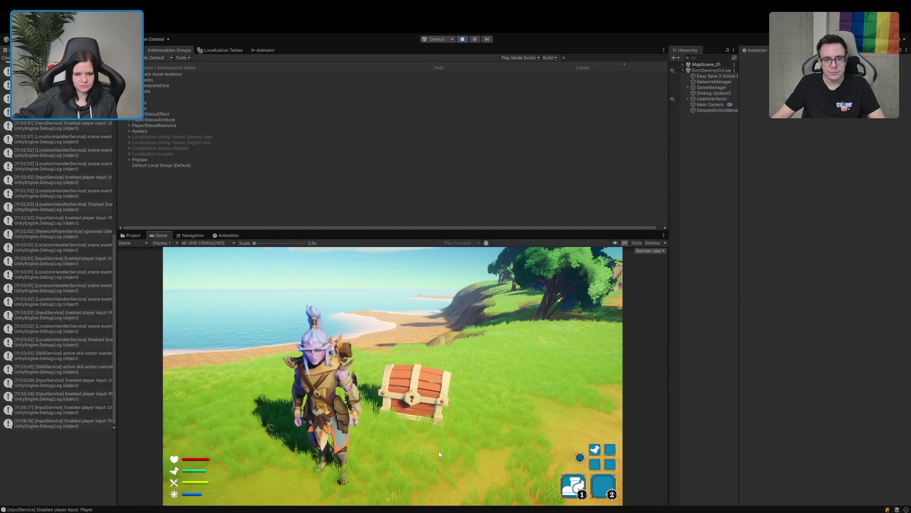
key("i")
mouse_move(309, 361)
left_mouse_down()
mouse_move(377, 417)
mouse_move(408, 462)
left_mouse_up()
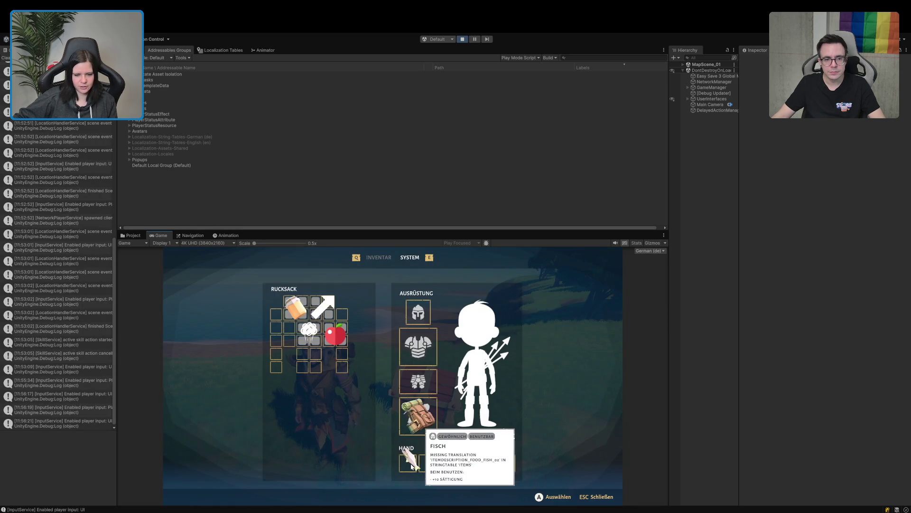
key("Escape")
Walk back to the treasure chest and swing the camera to face the character.
key("w")
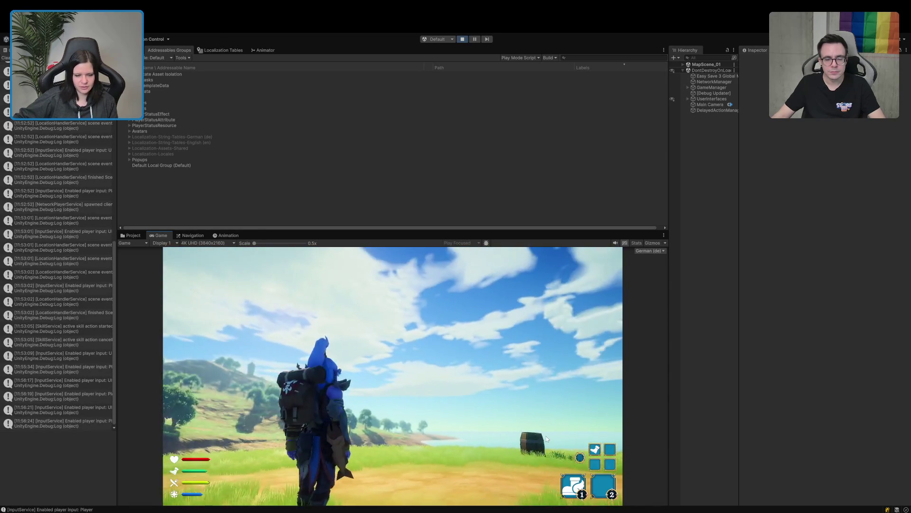
key("w")
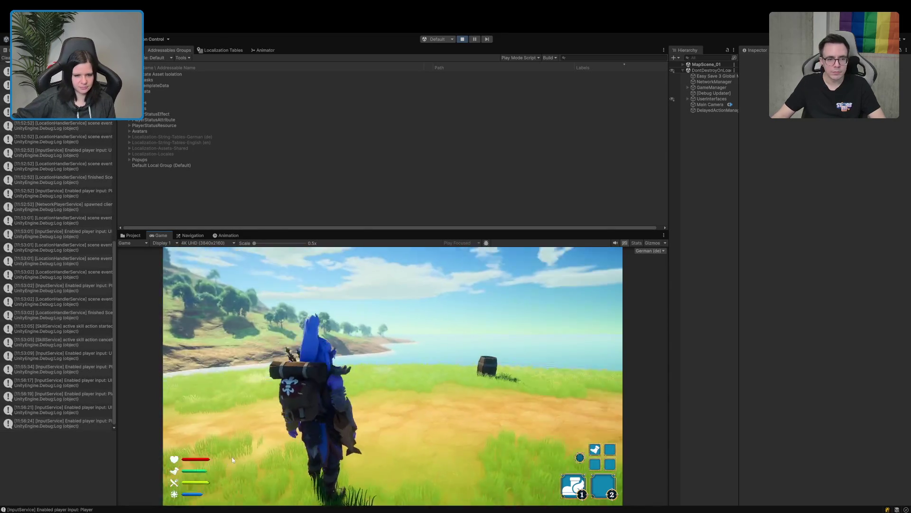
mouse_move(562, 446)
left_mouse_down()
mouse_move(482, 448)
mouse_move(575, 441)
mouse_move(442, 459)
mouse_move(506, 452)
mouse_move(426, 434)
mouse_move(457, 462)
mouse_move(424, 458)
left_mouse_up()
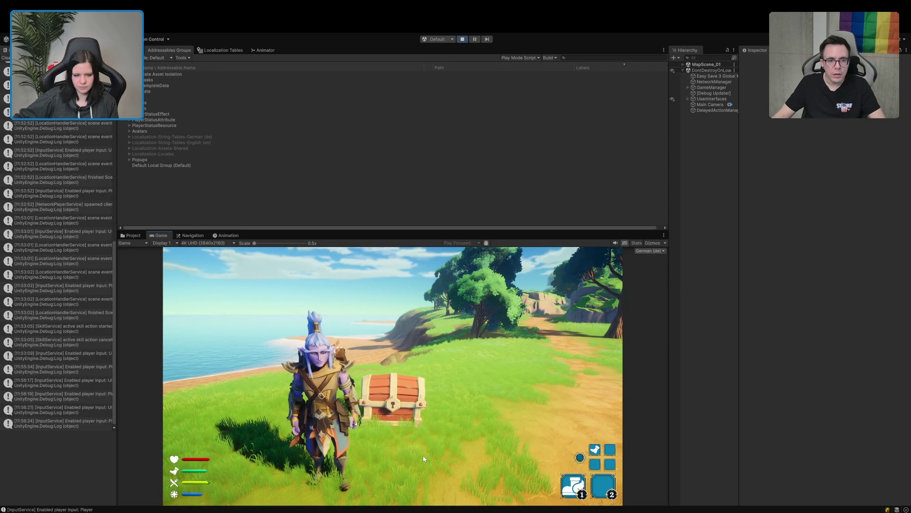
Equip the flail in the first Hand slot and move the potato and cheese slice into the backpack.
mouse_move(422, 455)
left_mouse_down()
mouse_move(474, 447)
mouse_move(375, 463)
left_mouse_up()
key("d")
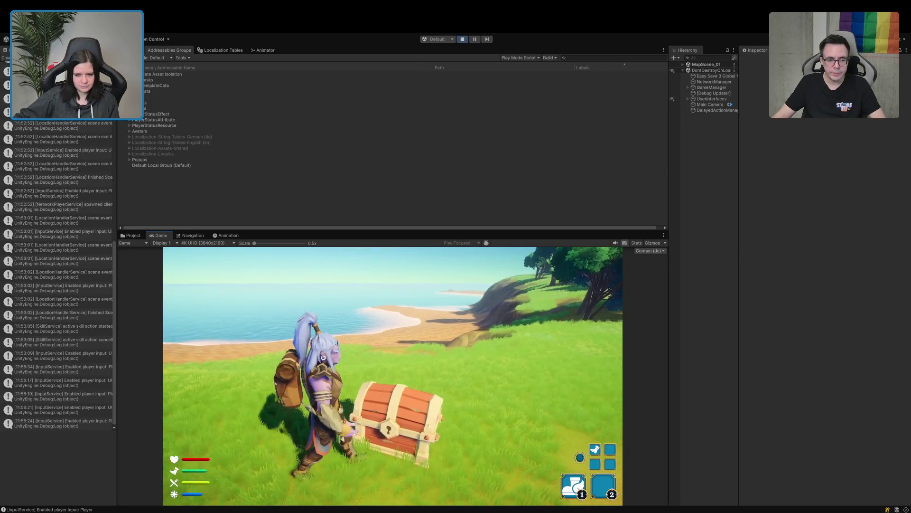
key("e")
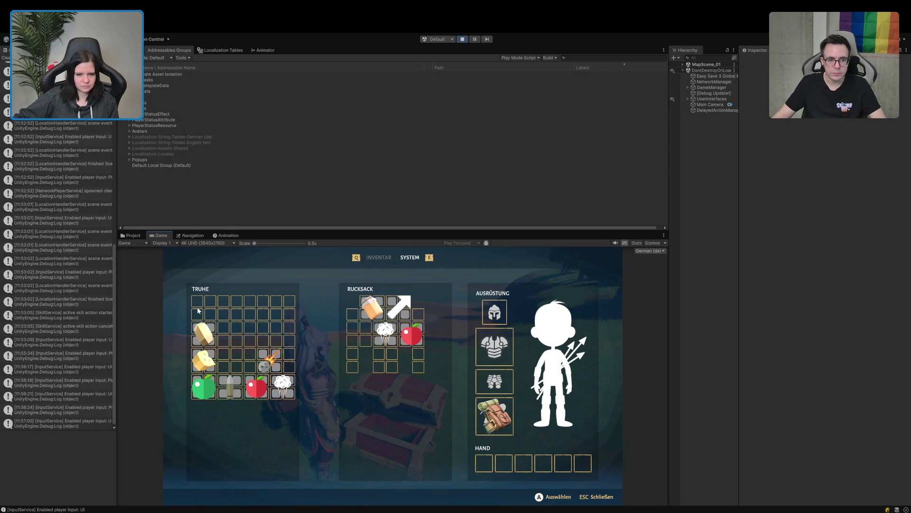
left_click_drag(270, 359, 484, 463)
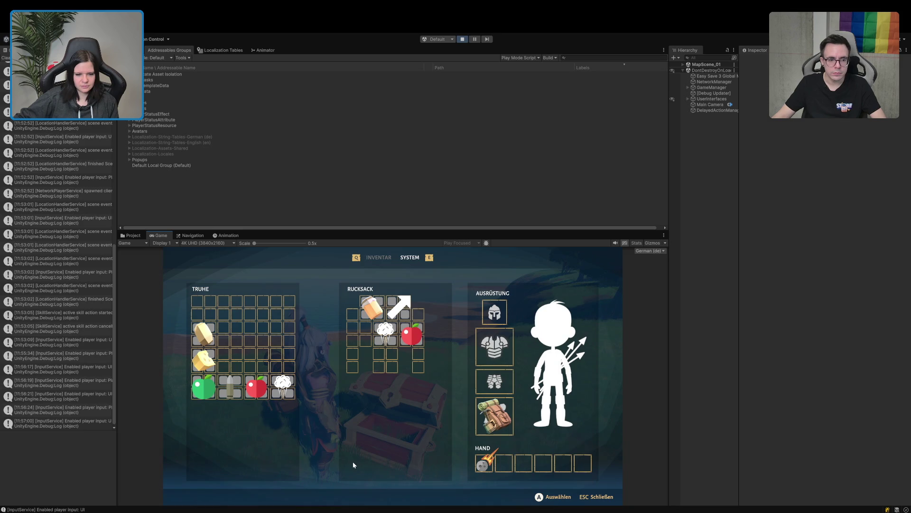
left_click_drag(203, 333, 358, 334)
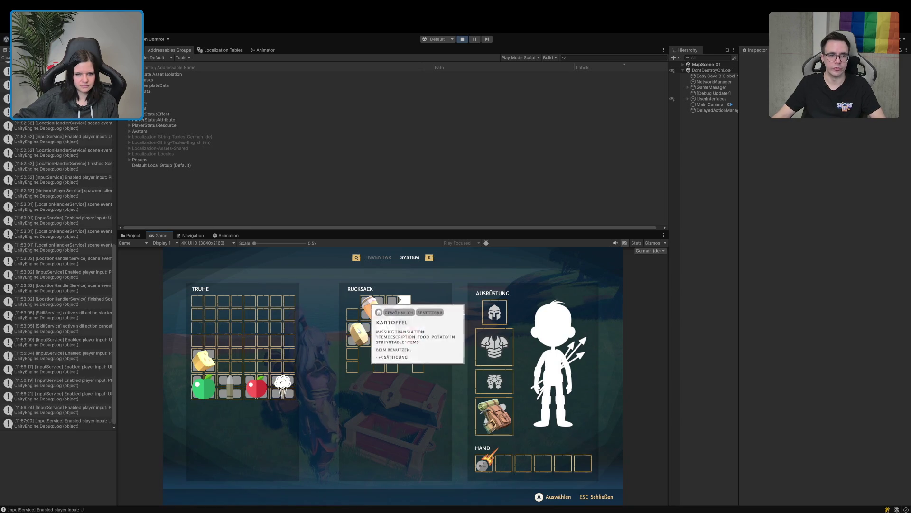
left_click_drag(204, 359, 386, 359)
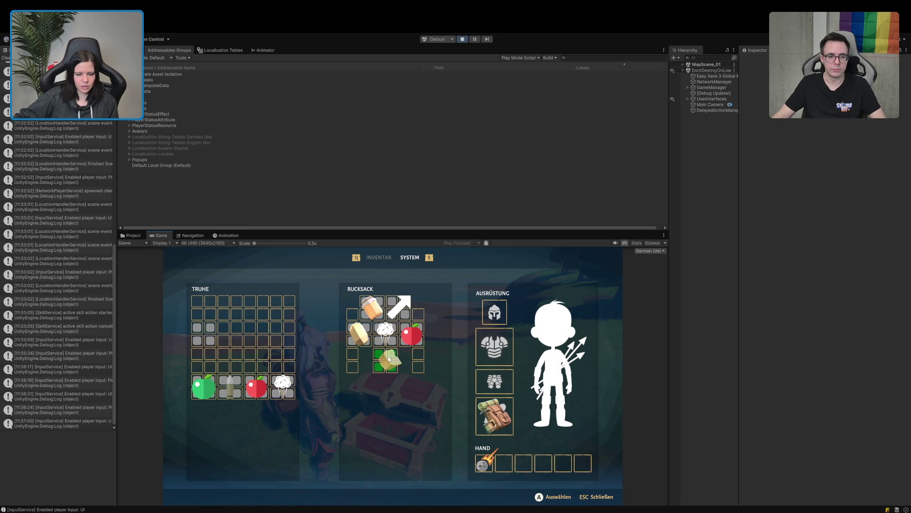
key("Escape")
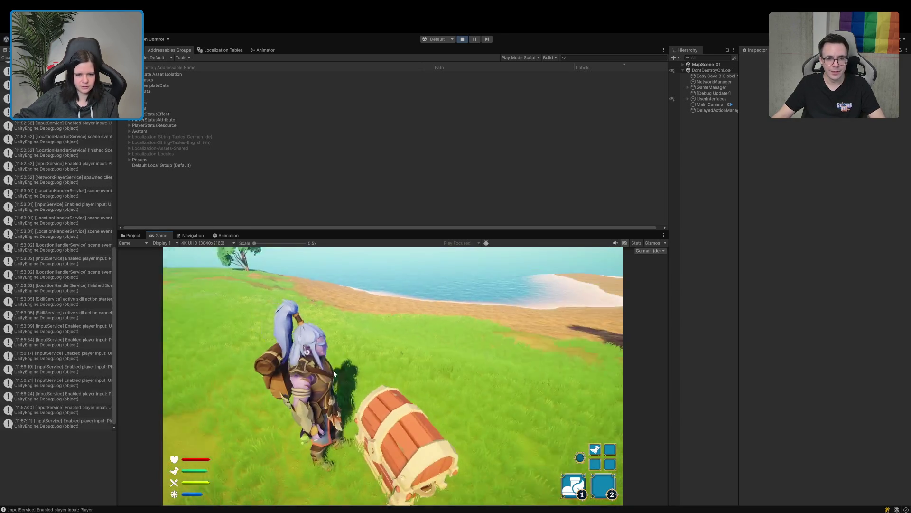
Walk the character away from the chest and back with WASD.
key("w")
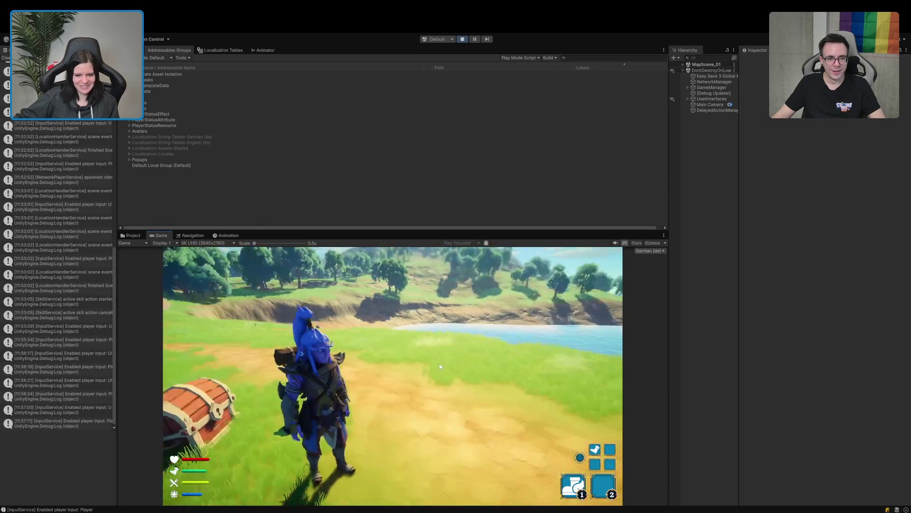
key("s")
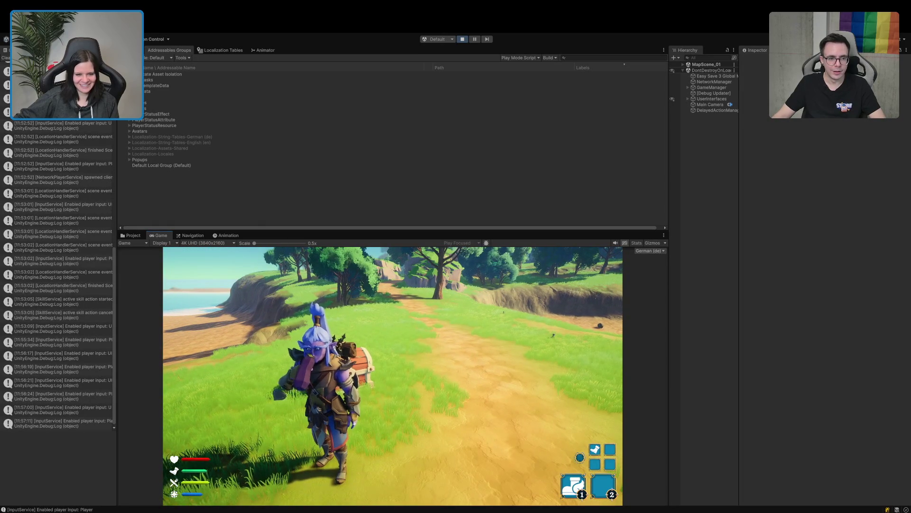
key("w")
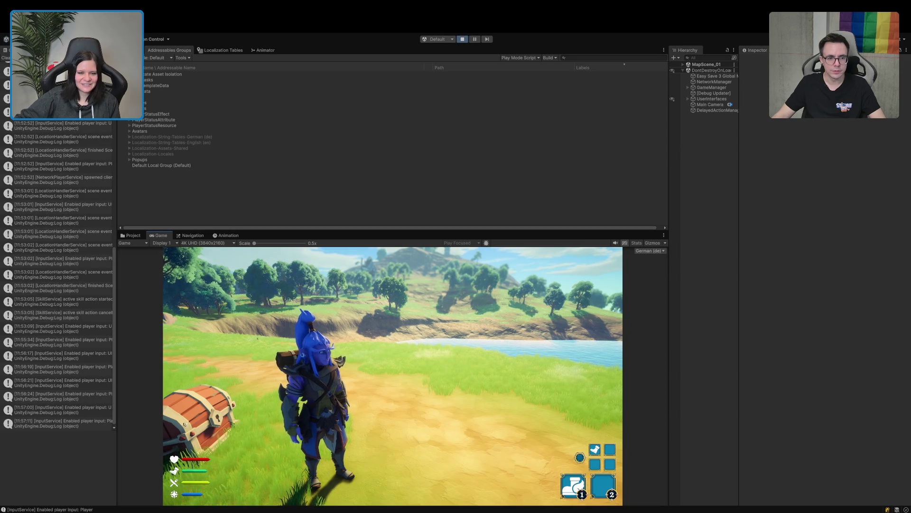
Stop play mode and clear the Console log.
left_click(463, 42)
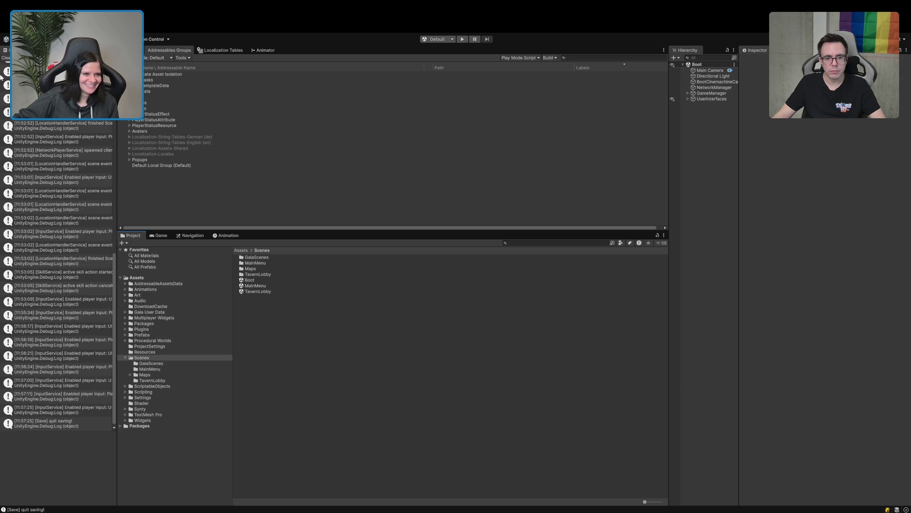
left_click(6, 58)
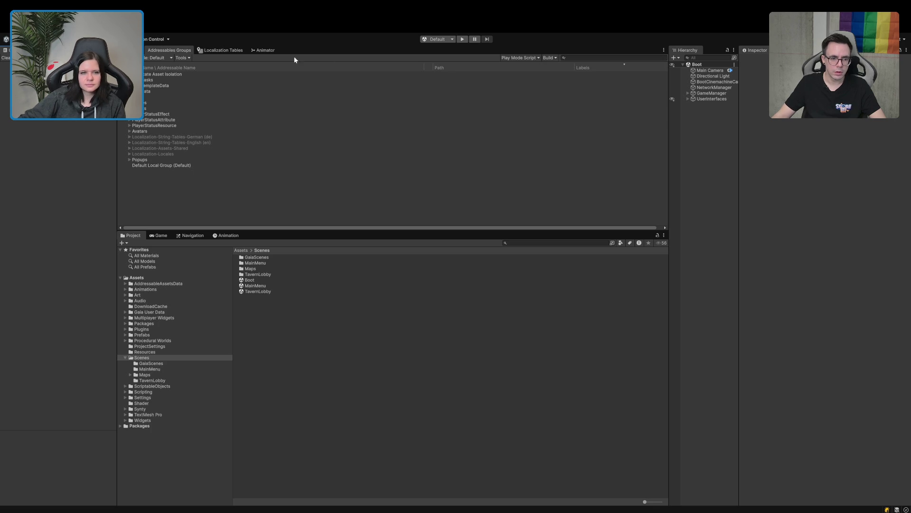
Switch to the Scene view, enter play mode and start an Einzelspieler game.
key("ctrl+1")
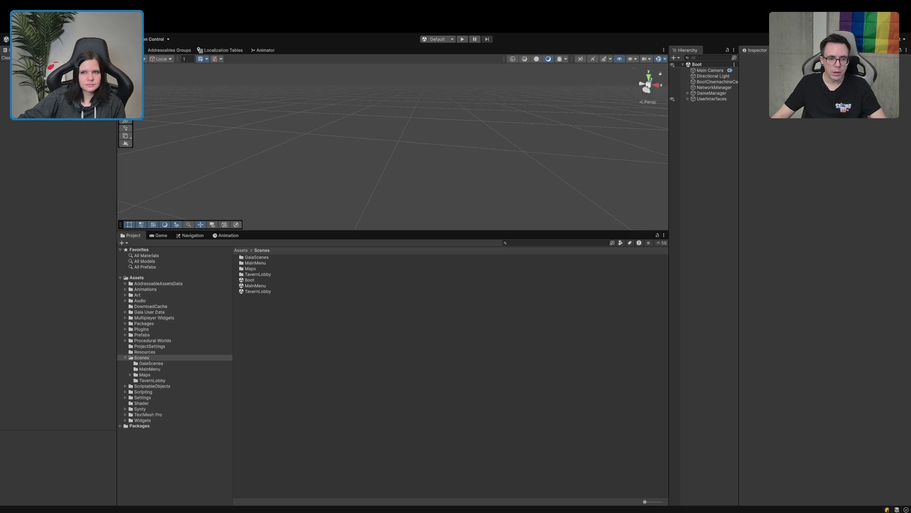
left_click(461, 39)
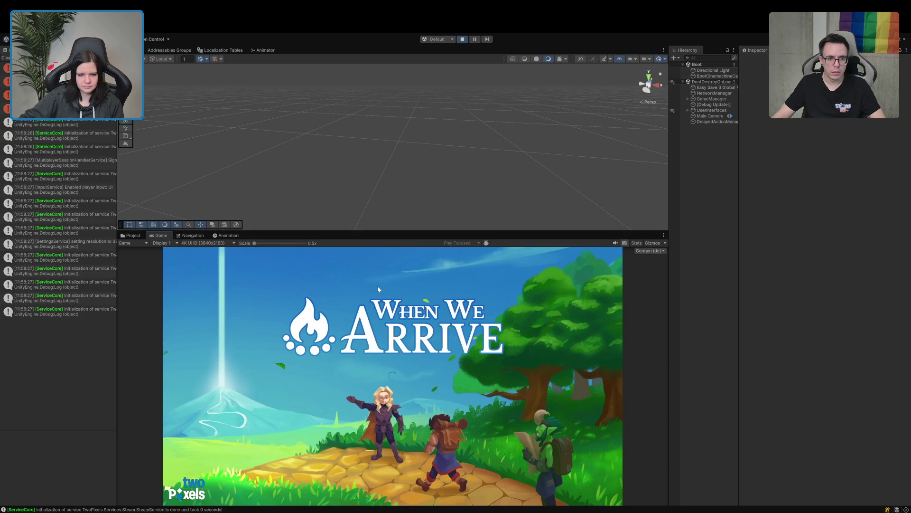
left_click(199, 321)
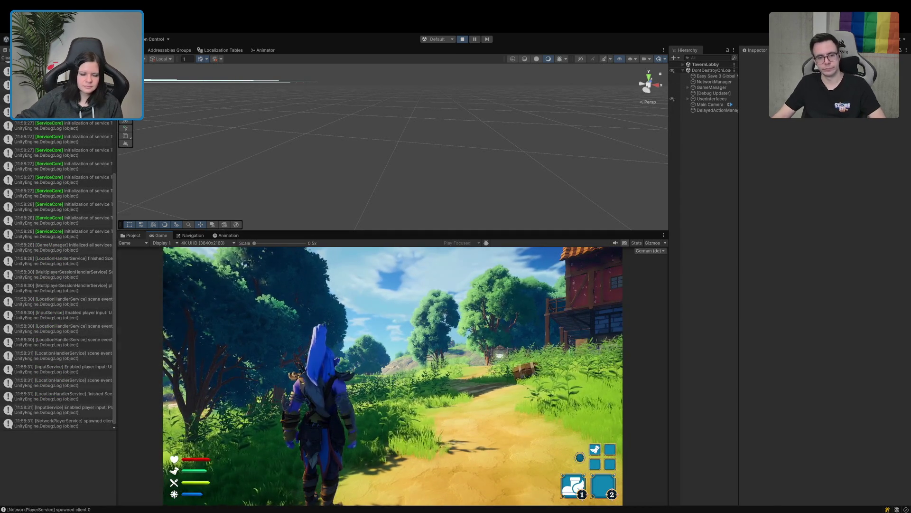
Select PersistentPlayer_0 in the TavernLobby hierarchy to view its Persistent Player script.
key("ctrl+5")
left_click(683, 65)
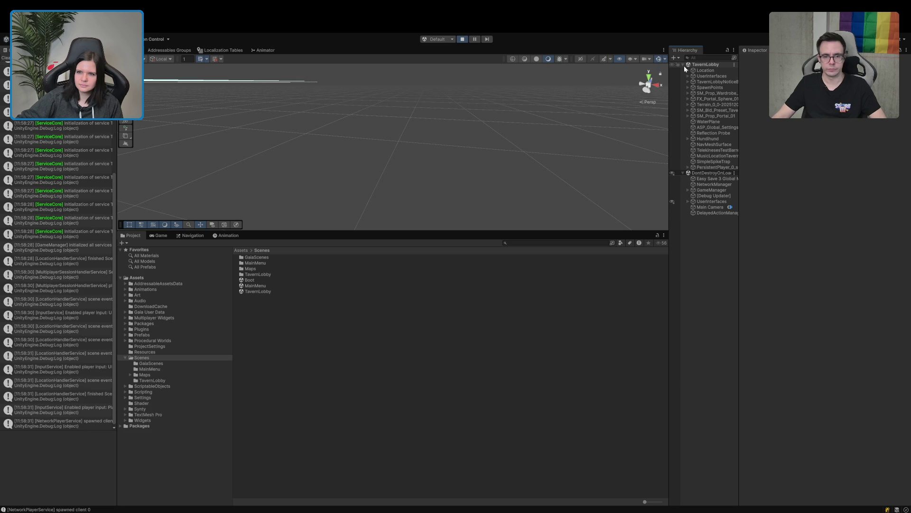
left_click(709, 167)
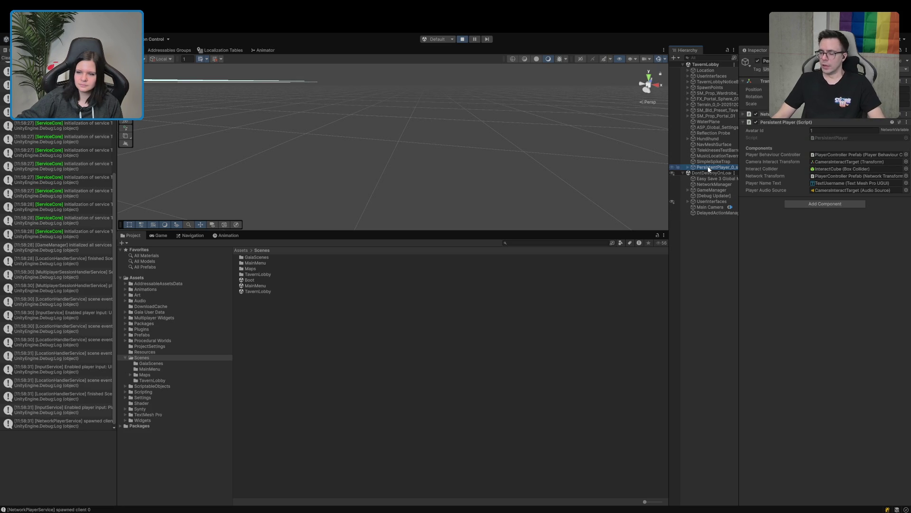
Save DefaultHunter from PersistentPlayer_0 > PlayerController as a prefab in Assets/Scenes, then stop play mode.
left_click(688, 167)
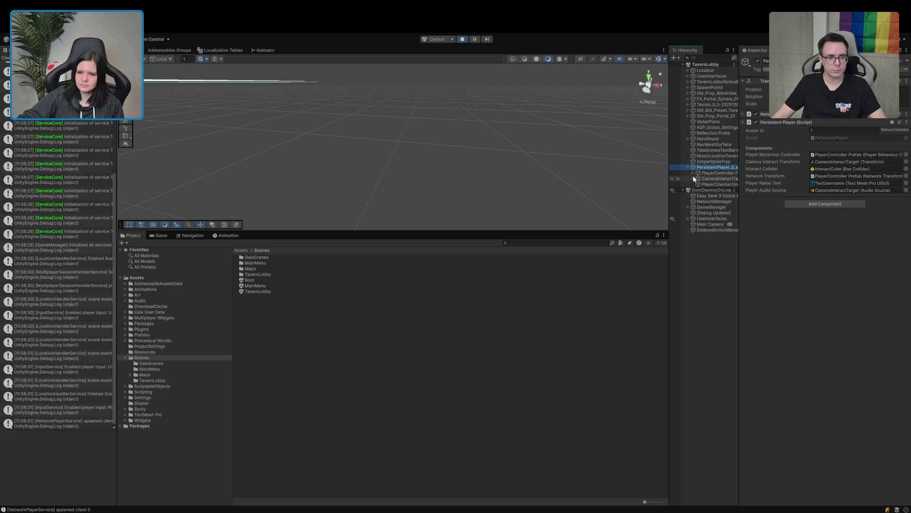
left_click(693, 173)
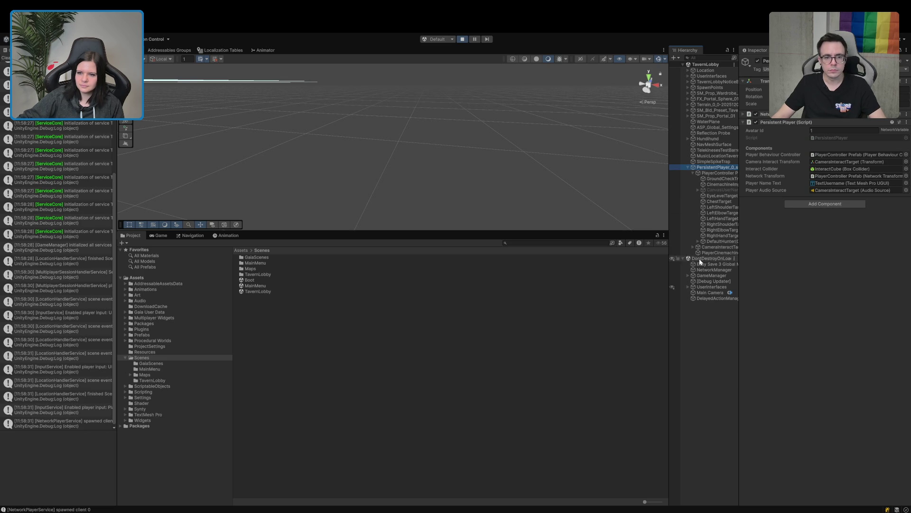
mouse_move(713, 240)
left_mouse_down()
mouse_move(427, 341)
mouse_move(352, 352)
left_mouse_up()
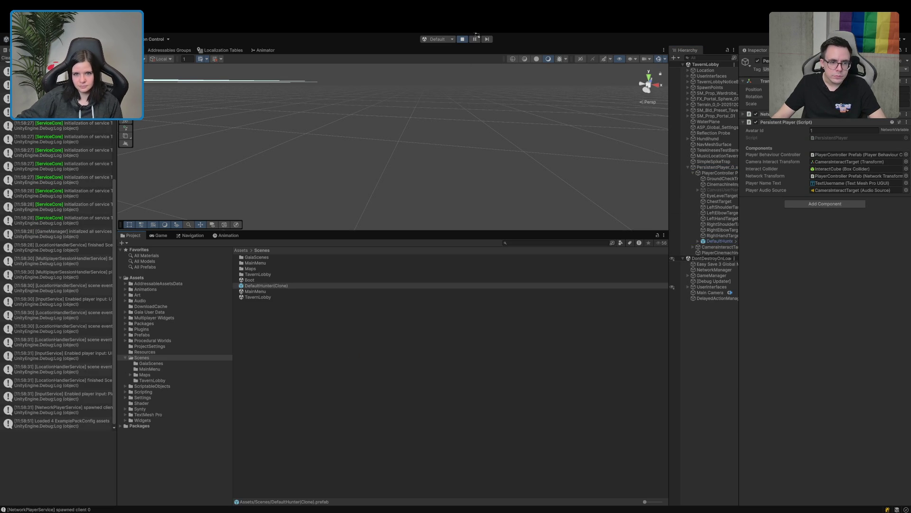
left_click(463, 40)
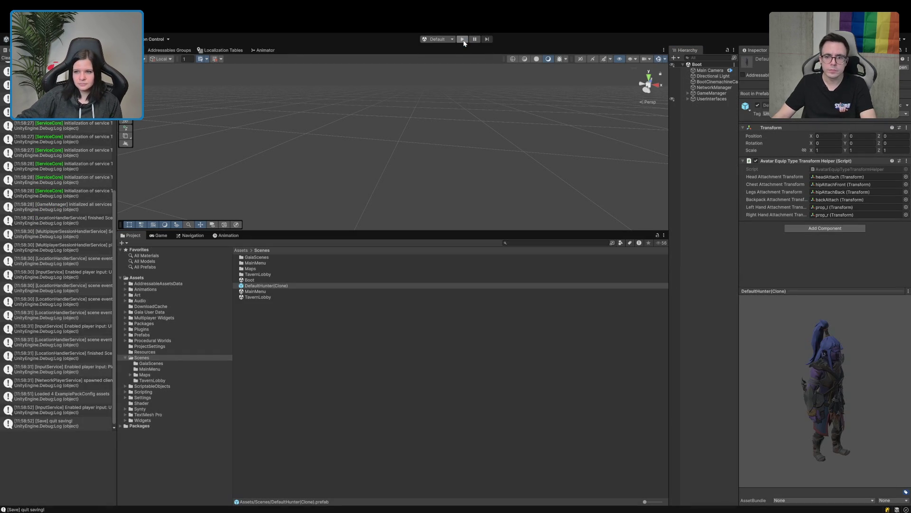
Place a DefaultHunter(Clone) instance in the Boot scene and frame the character in the Scene view.
mouse_move(274, 286)
left_mouse_down()
mouse_move(702, 183)
mouse_move(713, 172)
left_mouse_up()
key("ctrl+z")
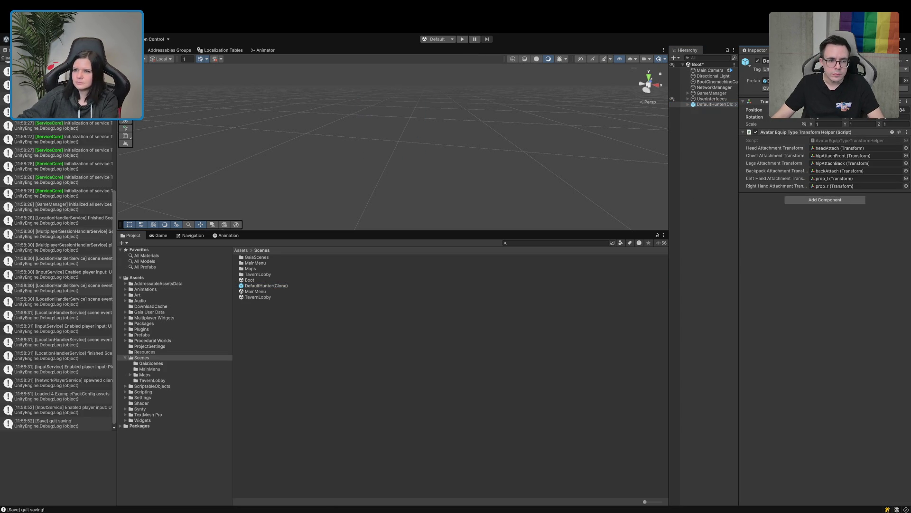
left_click(700, 105)
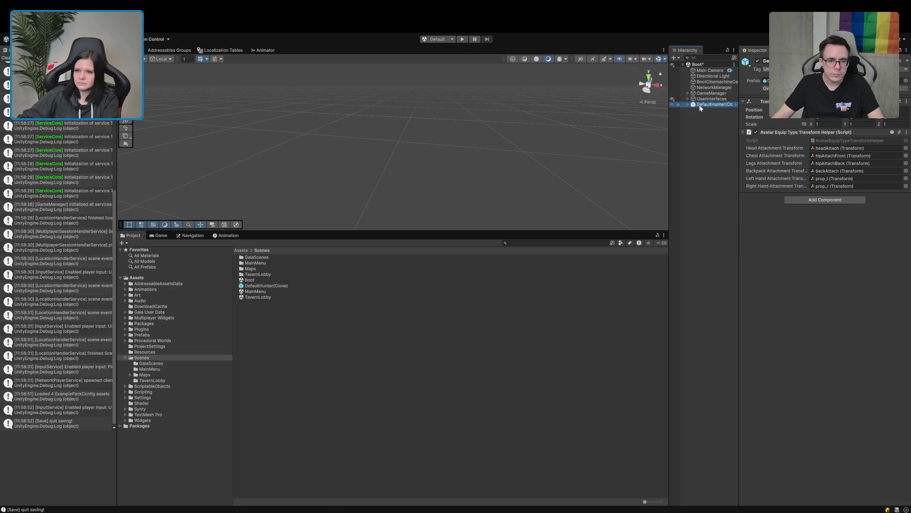
double_click(700, 105)
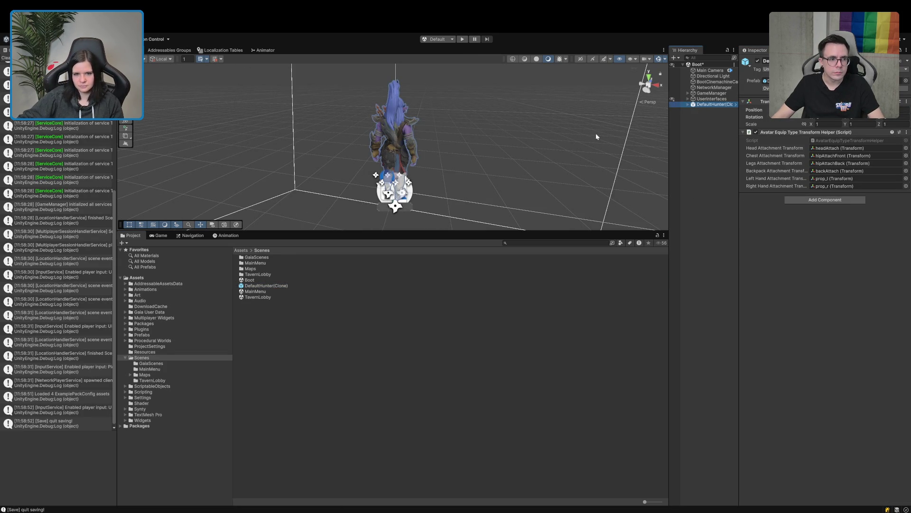
mouse_move(657, 64)
left_mouse_down()
mouse_move(376, 149)
mouse_move(422, 194)
mouse_move(344, 229)
mouse_move(361, 283)
mouse_move(428, 205)
left_mouse_up()
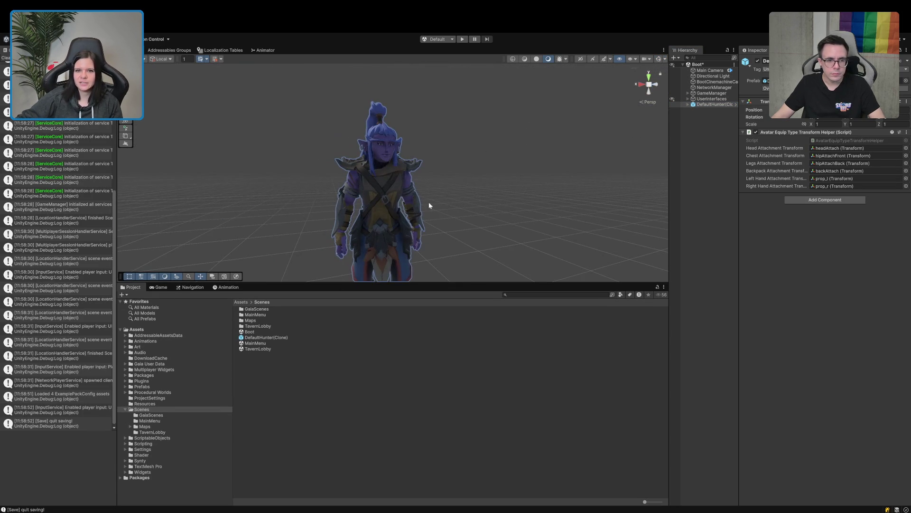
left_click(831, 186)
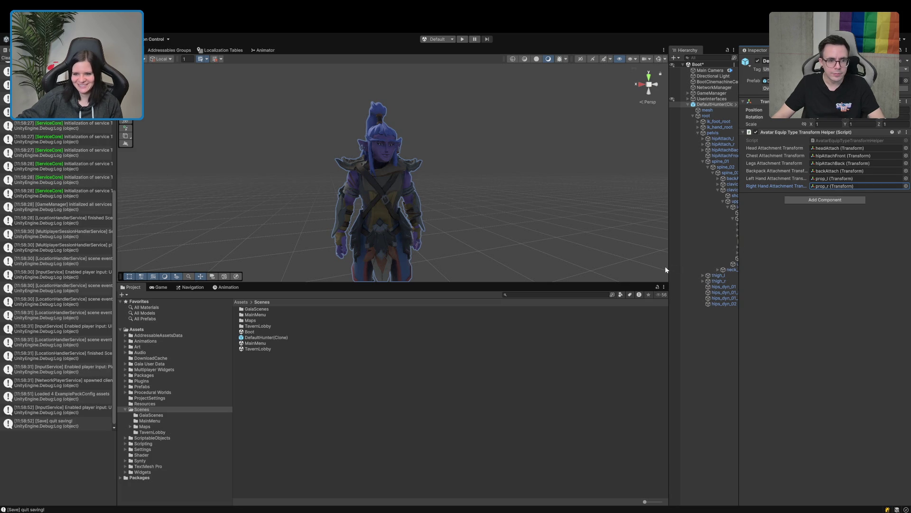
Widen the Hierarchy and open the ScriptableObjects Tier_1 food folder in the Project window.
left_click_drag(669, 266, 579, 267)
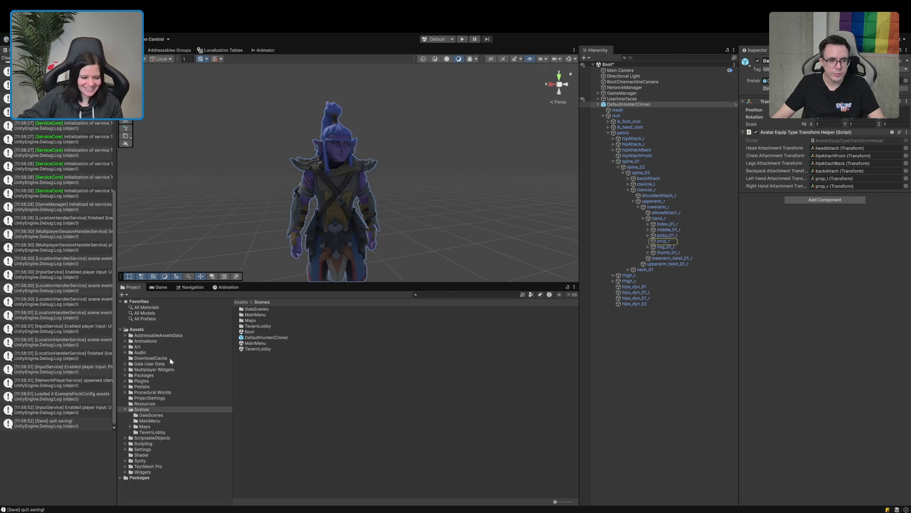
left_click(125, 387)
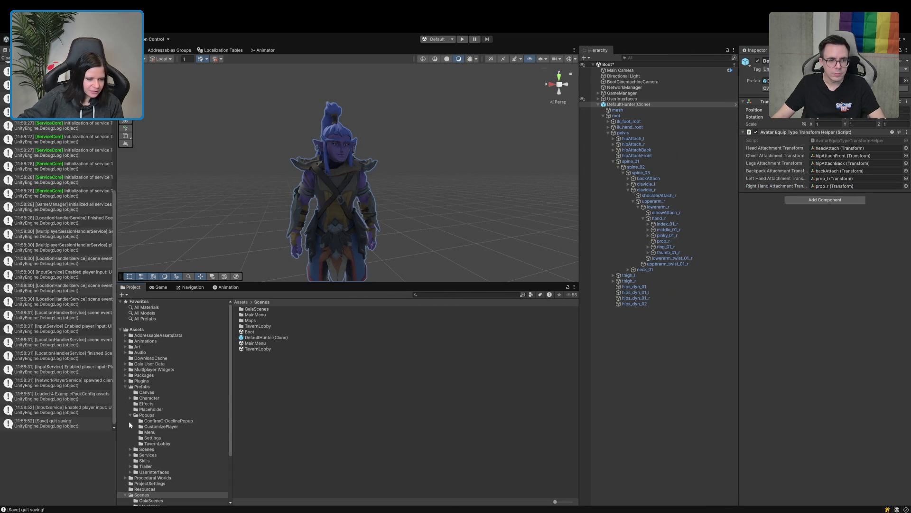
left_click(130, 415)
left_click(125, 386)
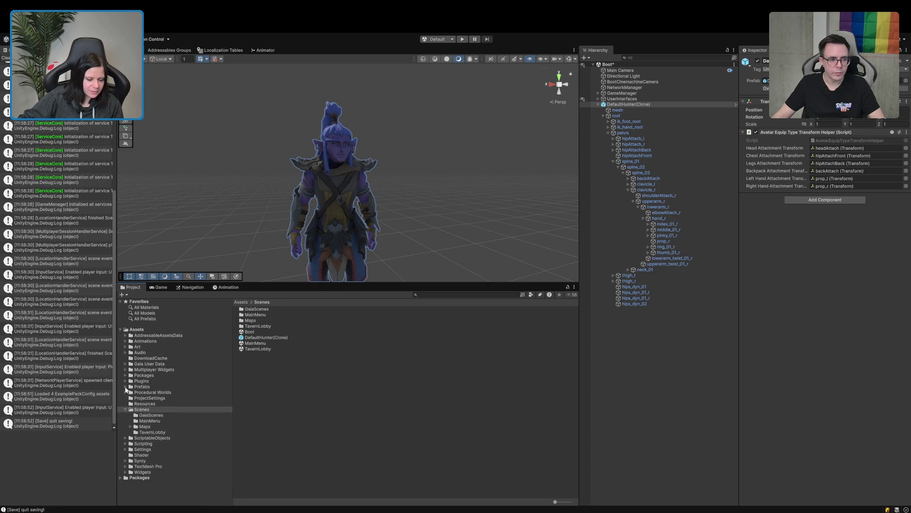
left_click(125, 409)
left_click(125, 415)
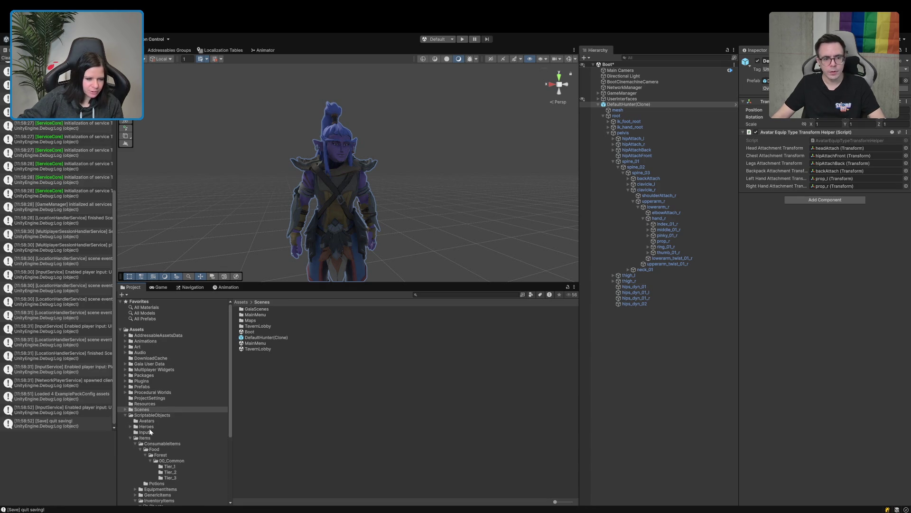
left_click(167, 466)
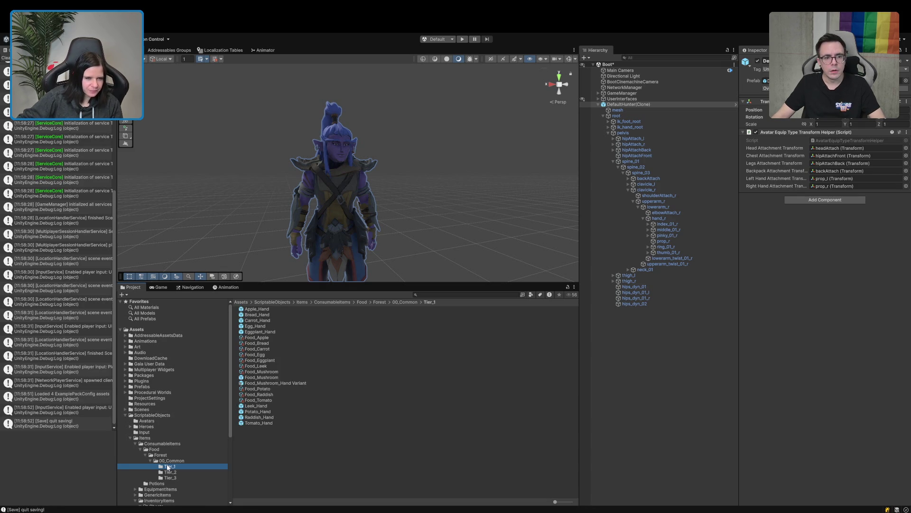
Parent Apple_Hand through Eggplant_Hand, leaving out Bread_Hand, under the prop_r bone.
left_click(258, 309)
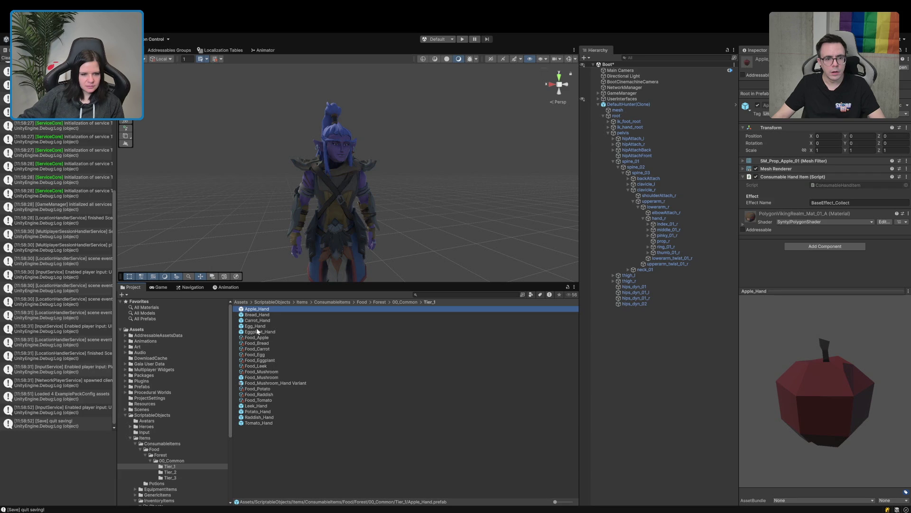
left_click(257, 331, "shift")
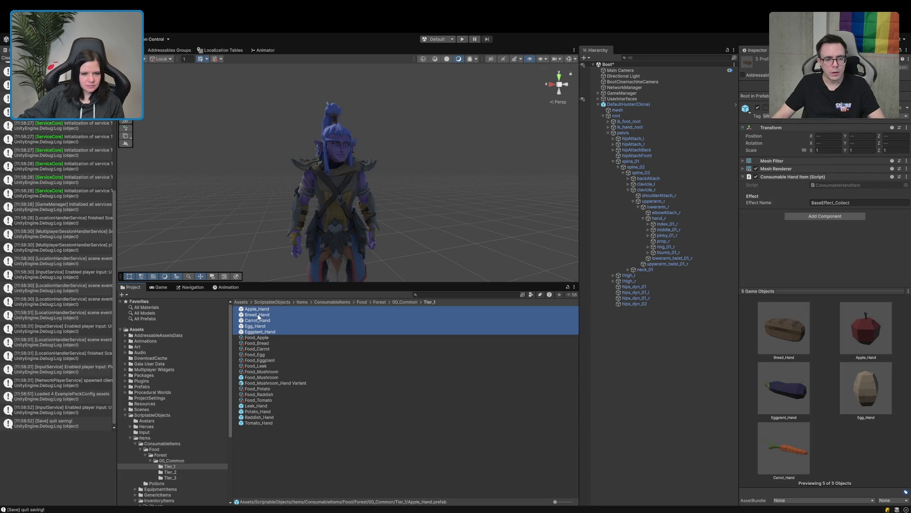
left_click(258, 315, "ctrl")
mouse_move(261, 311)
left_mouse_down()
mouse_move(636, 285)
mouse_move(663, 241)
left_mouse_up()
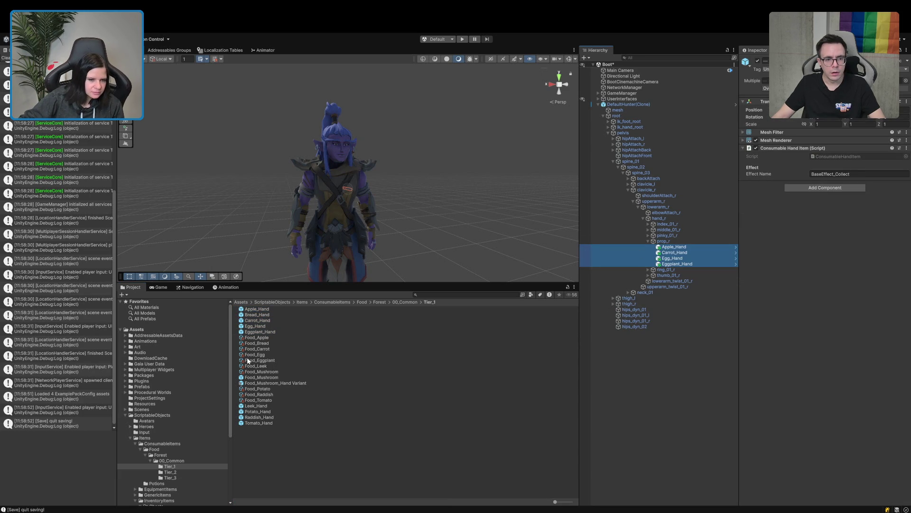
Parent Food_Mushroom_Hand Variant and Leek_Hand through Tomato_Hand under prop_r.
left_click(249, 378)
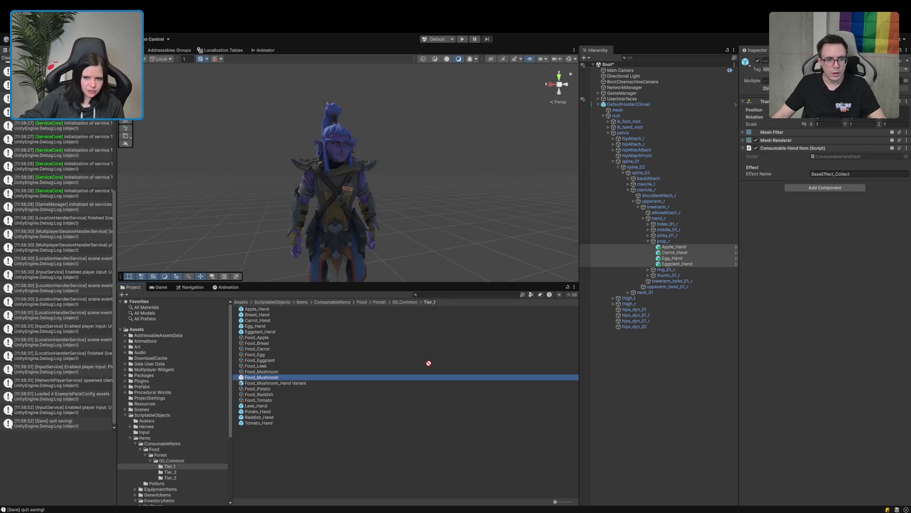
left_click_drag(350, 373, 559, 383)
left_click_drag(285, 384, 666, 247)
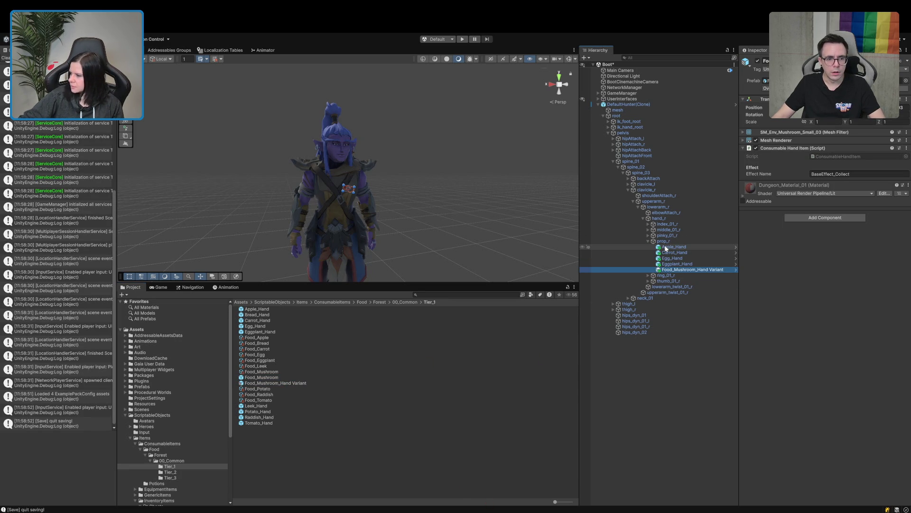
left_click(256, 406)
key("shift+Down")
key("shift+Down")
key("shift+Down")
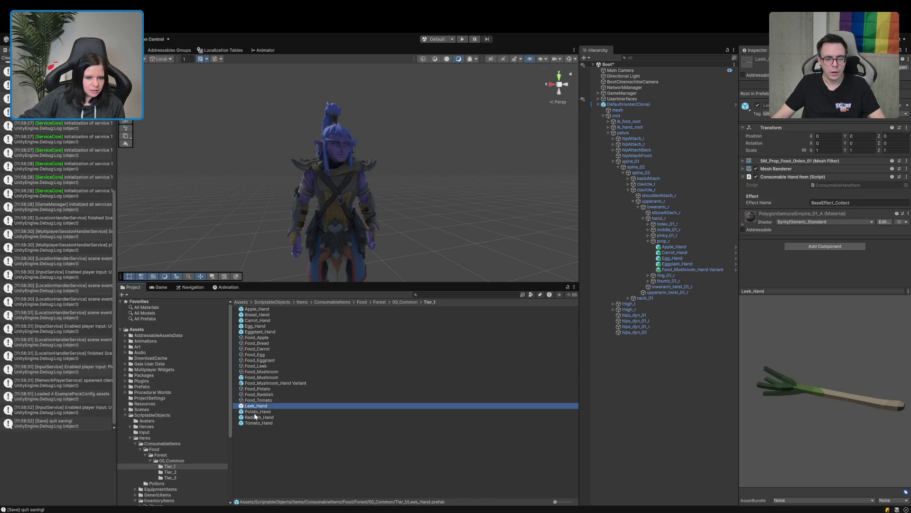
mouse_move(264, 411)
left_mouse_down()
mouse_move(655, 276)
mouse_move(664, 241)
left_mouse_up()
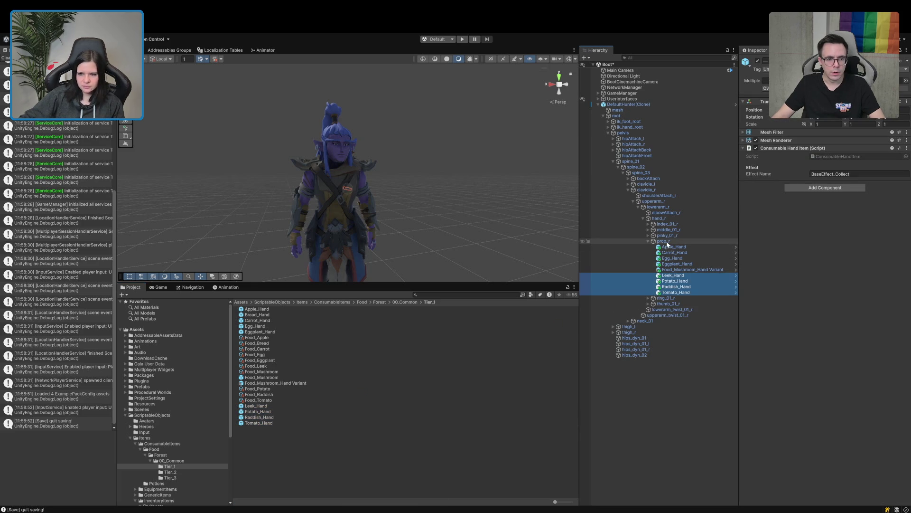
Parent the Tier_2 hand prefabs, Cabbage_Hand through Wheat_Hand, under prop_r in two batches.
left_click(171, 472)
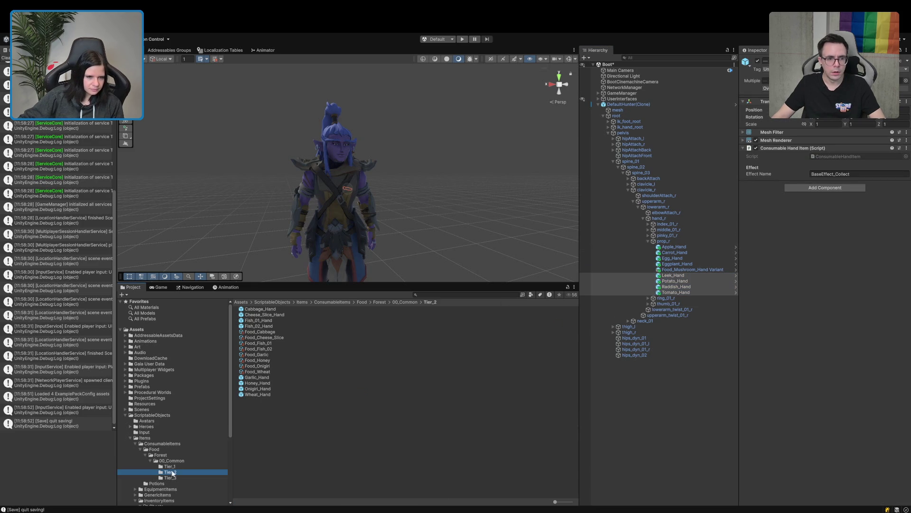
left_click(268, 312)
left_click(264, 327, "shift")
mouse_move(265, 327)
left_mouse_down()
mouse_move(664, 252)
mouse_move(663, 241)
left_mouse_up()
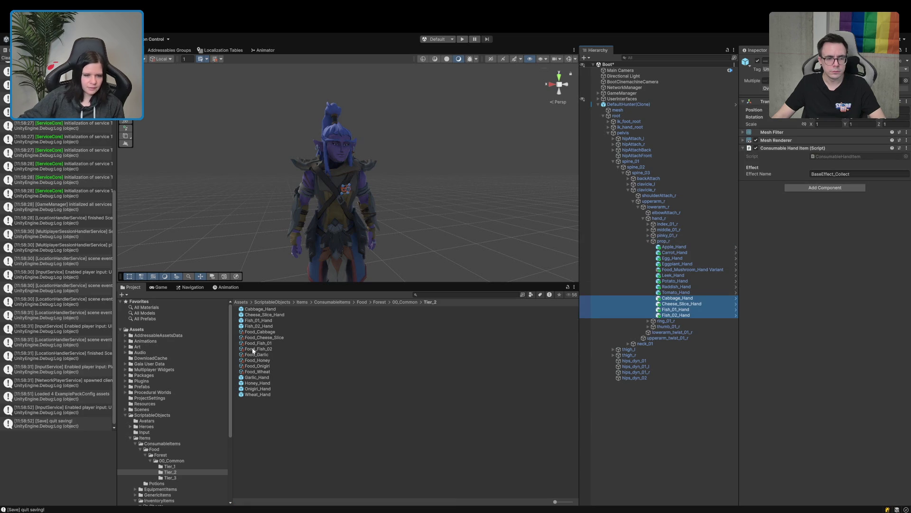
left_click(256, 377)
mouse_move(251, 380)
left_mouse_down()
mouse_move(678, 262)
mouse_move(664, 241)
left_mouse_up()
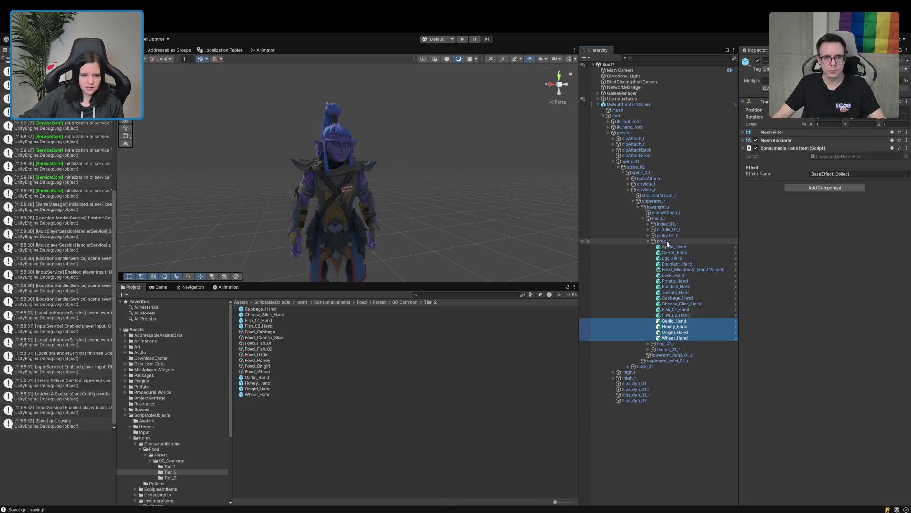
Parent the Tier_3 hand prefabs Cheese, Dango, Ham, Pie and Soup under prop_r.
left_click(167, 478)
left_click(259, 309)
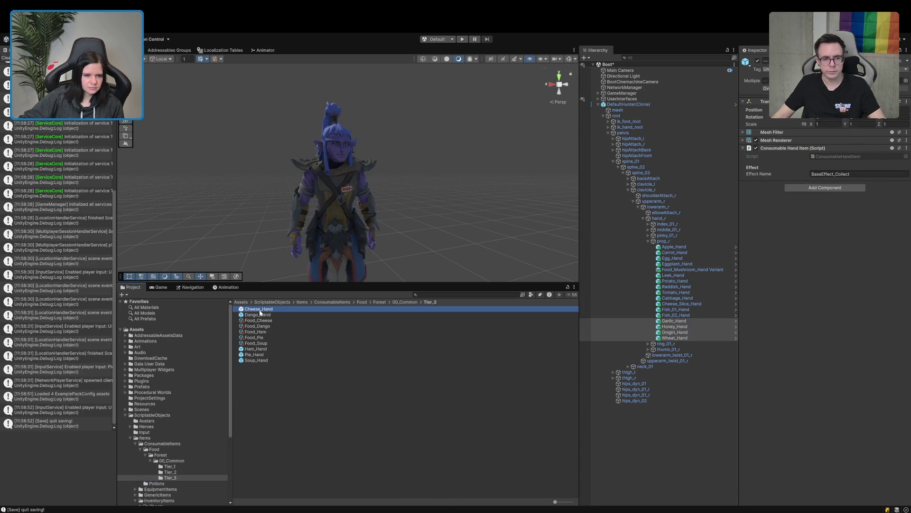
left_click(258, 314, "shift")
mouse_move(259, 315)
left_mouse_down()
mouse_move(670, 282)
mouse_move(663, 241)
left_mouse_up()
left_click(251, 350)
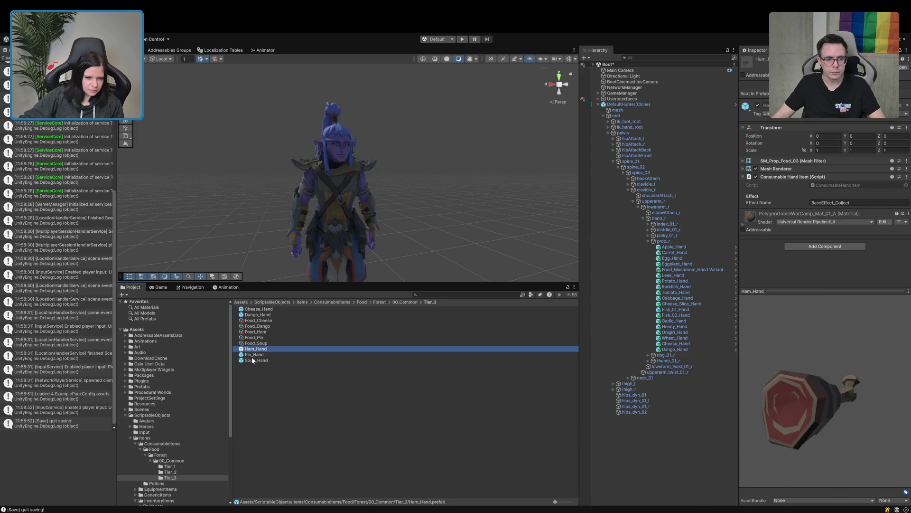
key("shift+Down")
key("shift+Down")
mouse_move(339, 360)
left_mouse_down()
mouse_move(665, 257)
mouse_move(664, 241)
left_mouse_up()
left_click(672, 246, "shift")
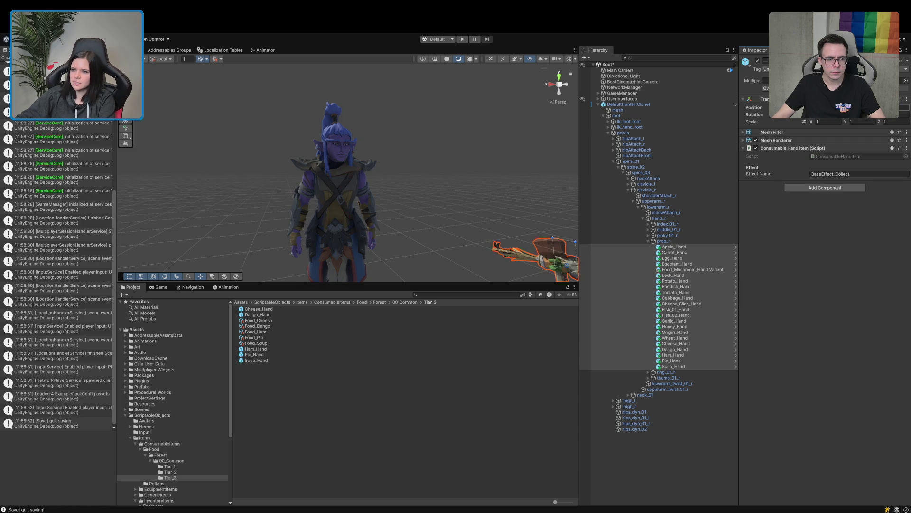
Set Scale X to 1 on all hand props under prop_r and deactivate them.
left_click(828, 122)
type("0")
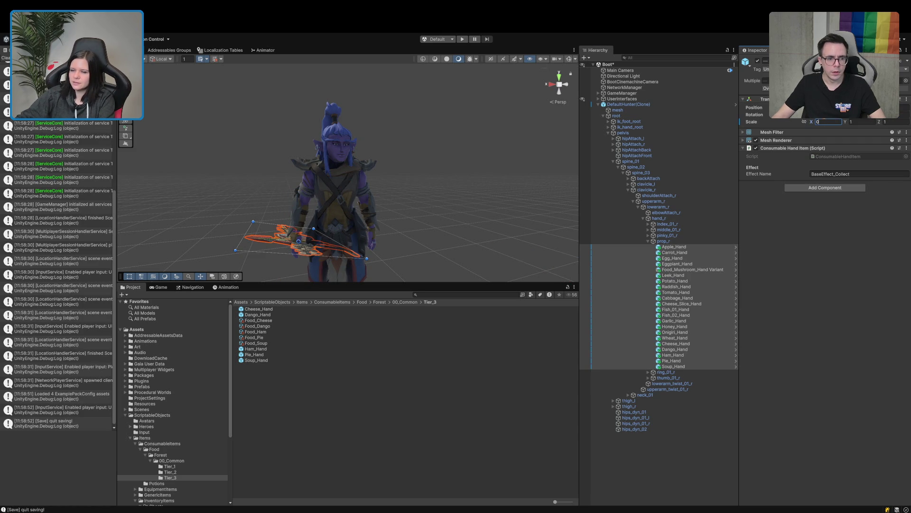
type("1")
key("Return")
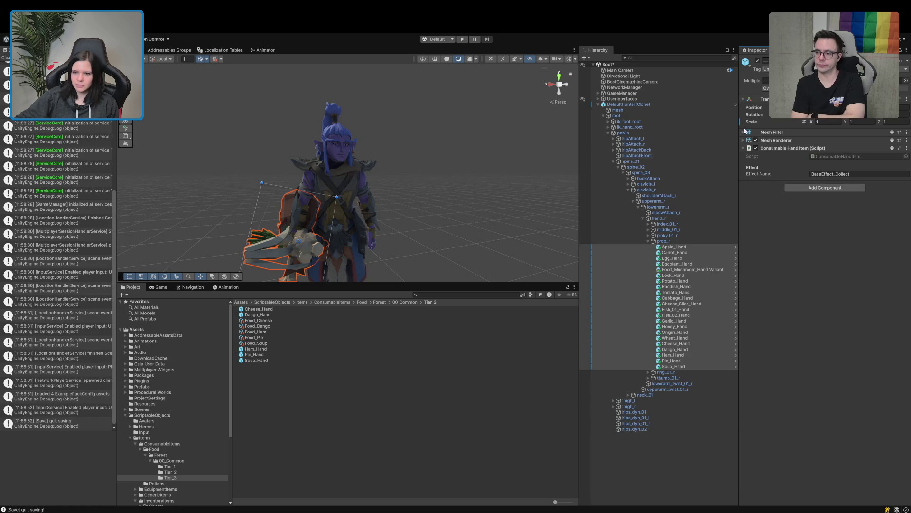
key("alt+shift+a")
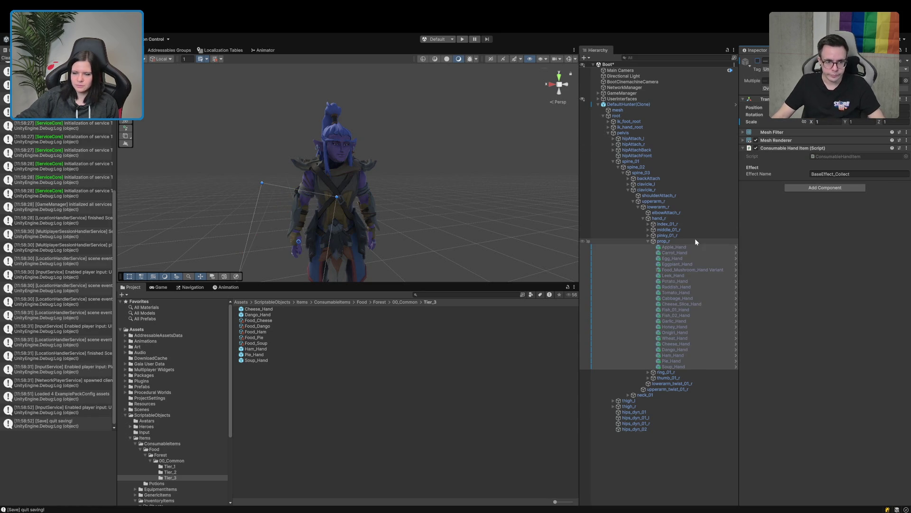
left_click(684, 246)
Reactivate Apple_Hand and move it along Z into the palm in right-side orthographic view.
left_click(757, 60)
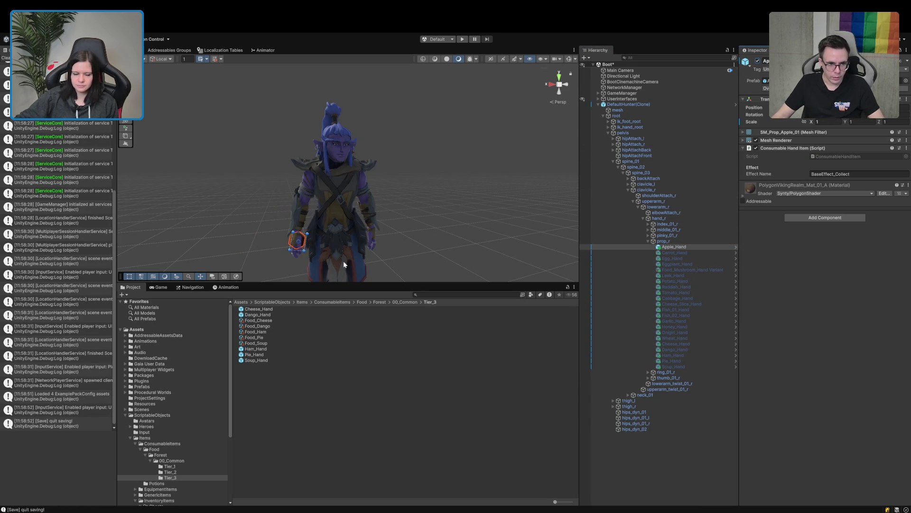
mouse_move(333, 281)
left_mouse_down()
mouse_move(321, 375)
mouse_move(400, 257)
mouse_move(428, 274)
mouse_move(360, 311)
left_mouse_up()
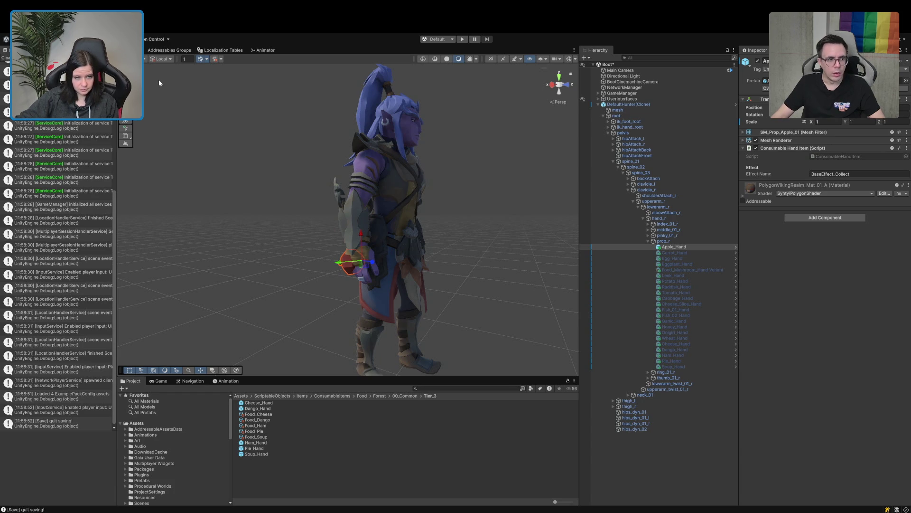
key("x")
mouse_move(183, 92)
left_mouse_down()
mouse_move(270, 236)
mouse_move(390, 242)
mouse_move(352, 283)
left_mouse_up()
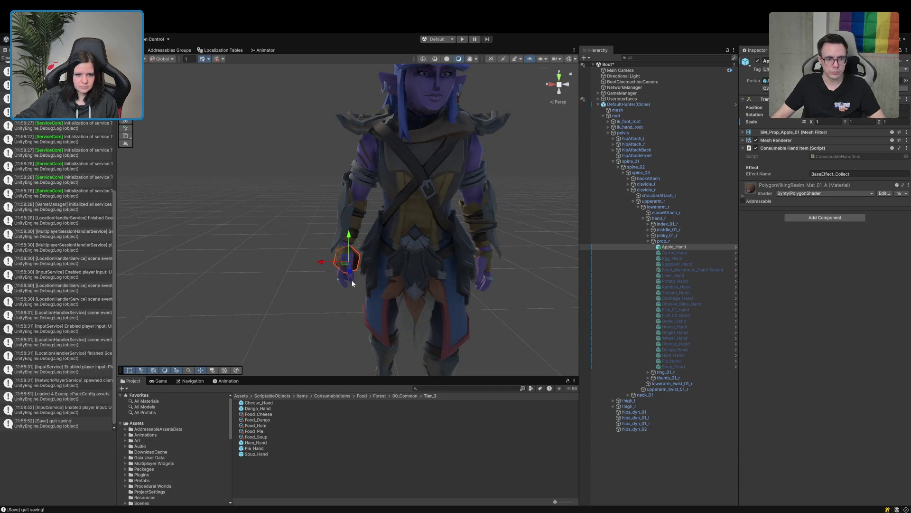
left_click(552, 102)
left_click(552, 86)
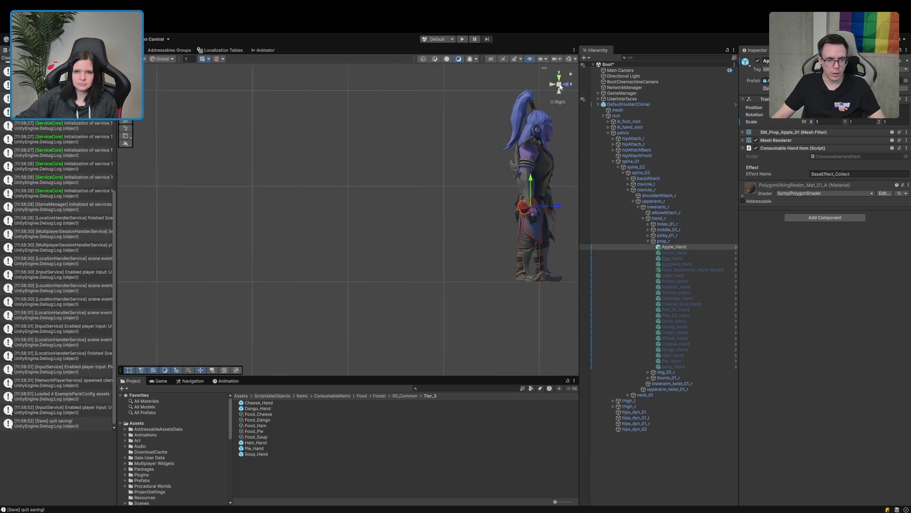
left_click_drag(560, 205, 570, 206)
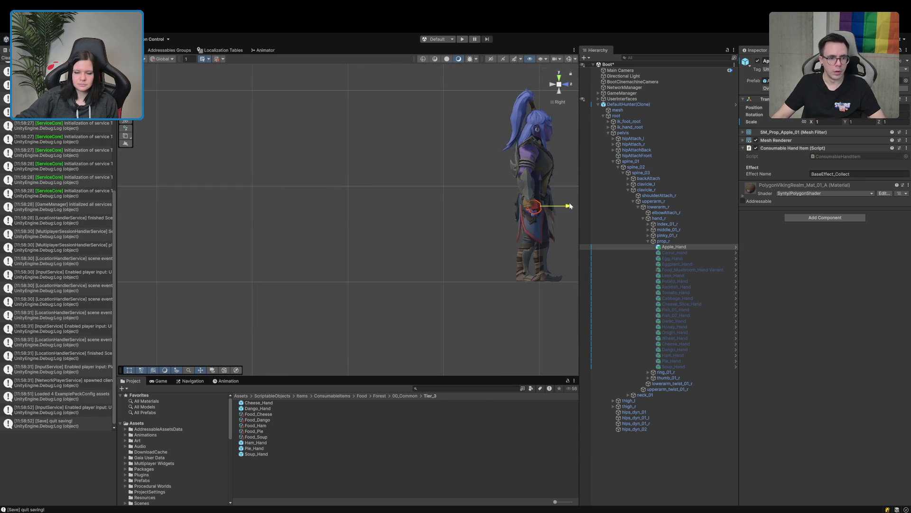
Adjust Apple_Hand along X from the front view, then check the hand up close in perspective.
left_click(565, 84)
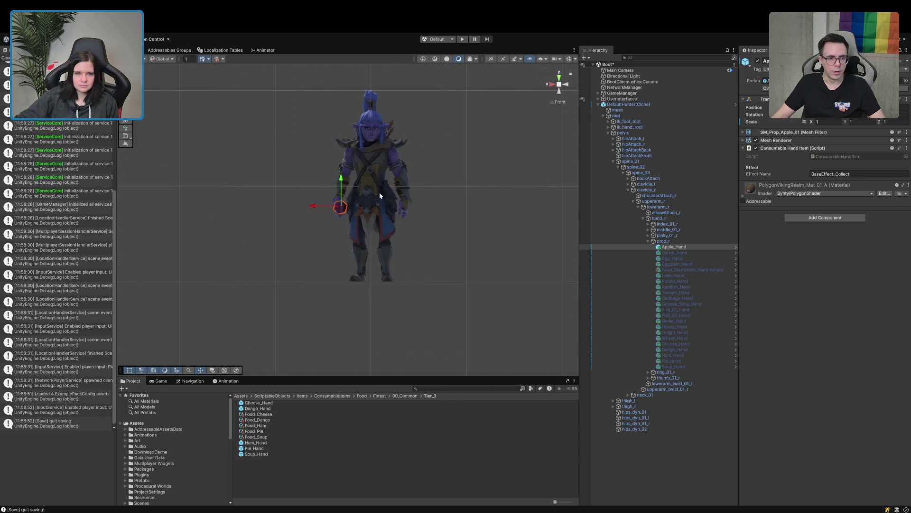
left_click(322, 216)
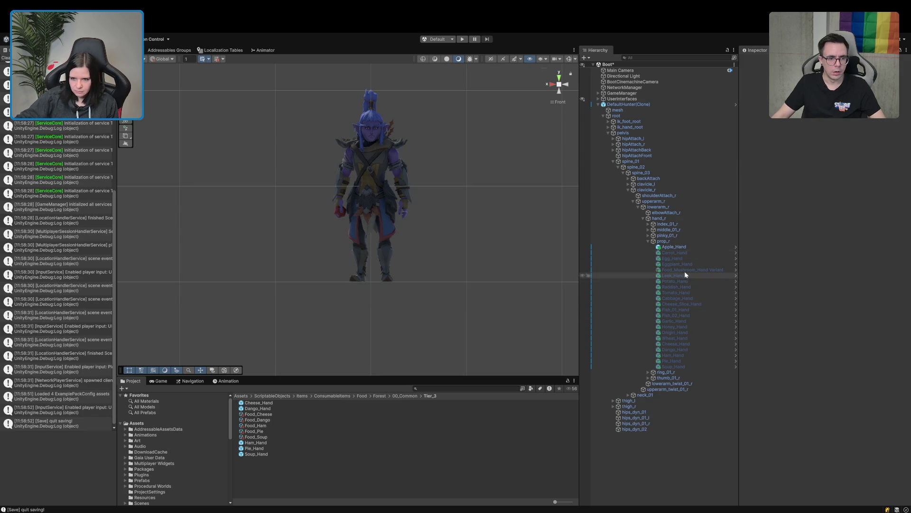
left_click(685, 245)
left_click(316, 212)
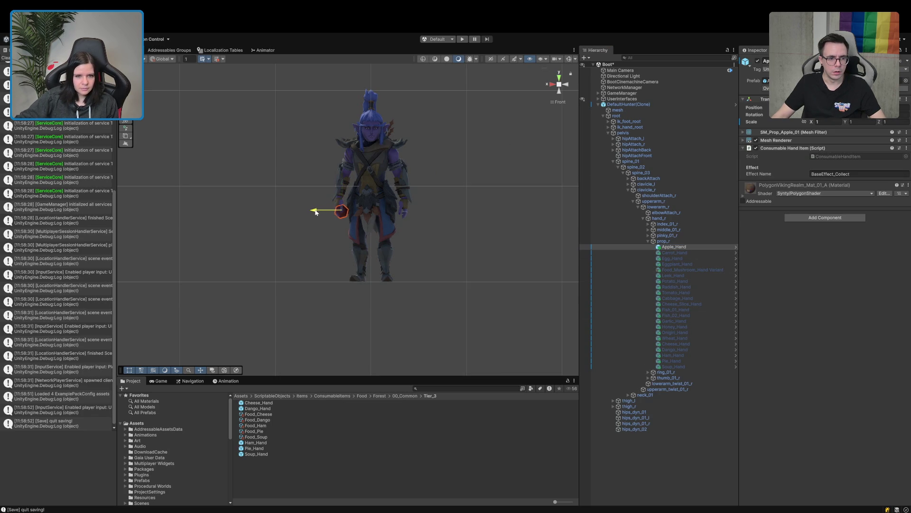
scroll(316, 211, "up", 10)
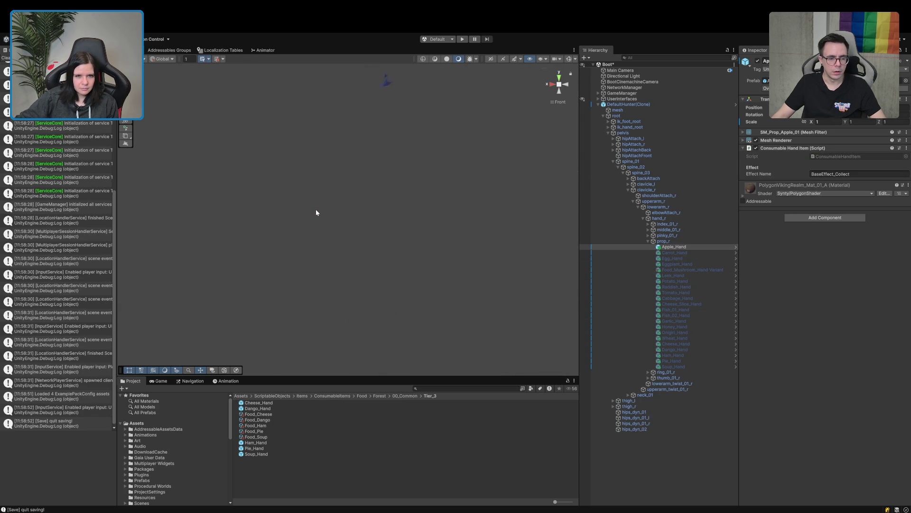
scroll(316, 212, "down", 3)
left_click(557, 102)
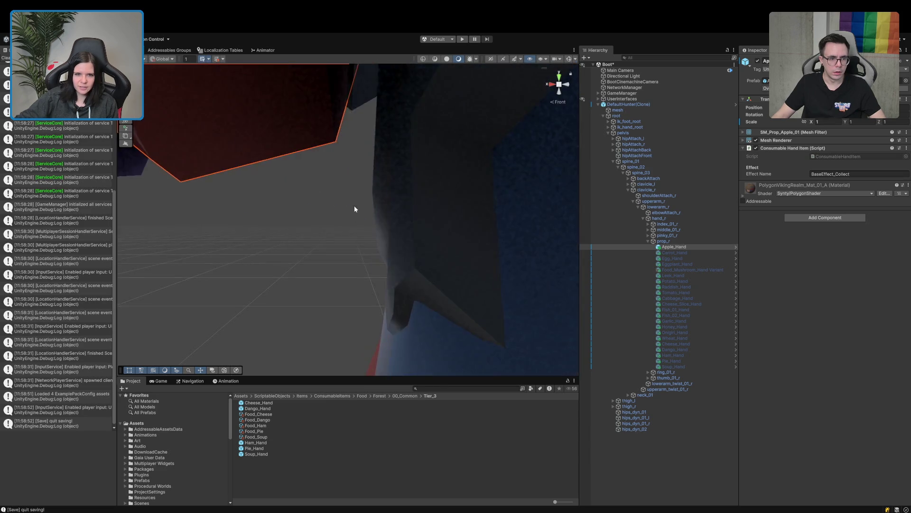
mouse_move(352, 204)
left_mouse_down()
mouse_move(401, 240)
mouse_move(357, 272)
mouse_move(453, 263)
left_mouse_up()
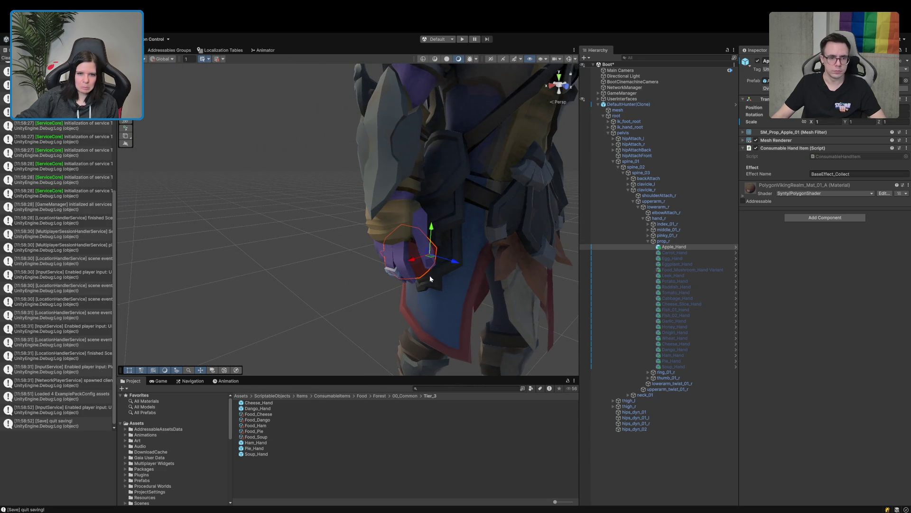
scroll(436, 287, "down", 6)
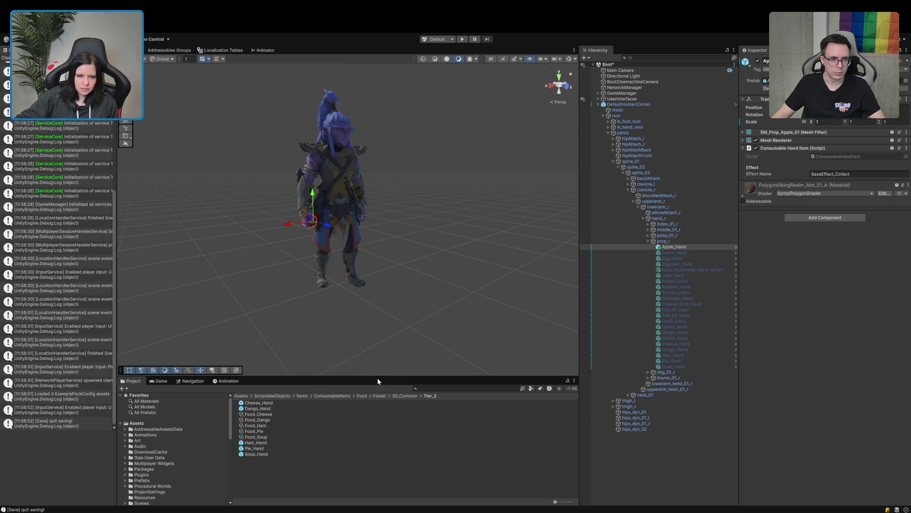
scroll(159, 460, "down", 10)
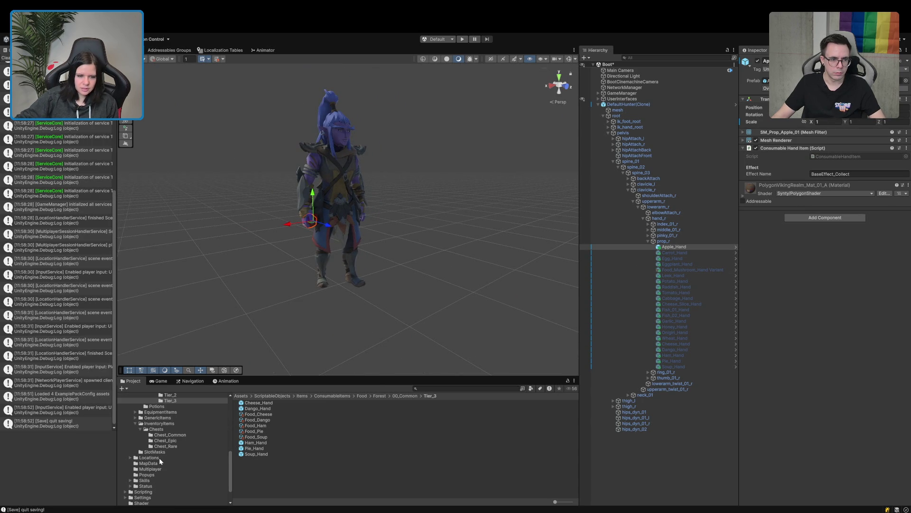
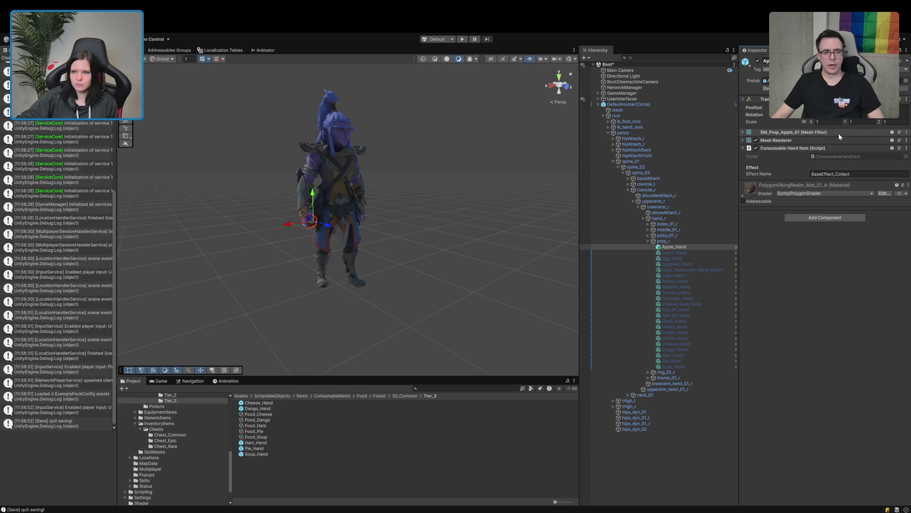
Delete the Apple_Hand prop and enable the carrot prop in the hand.
left_click(661, 247)
key("Delete")
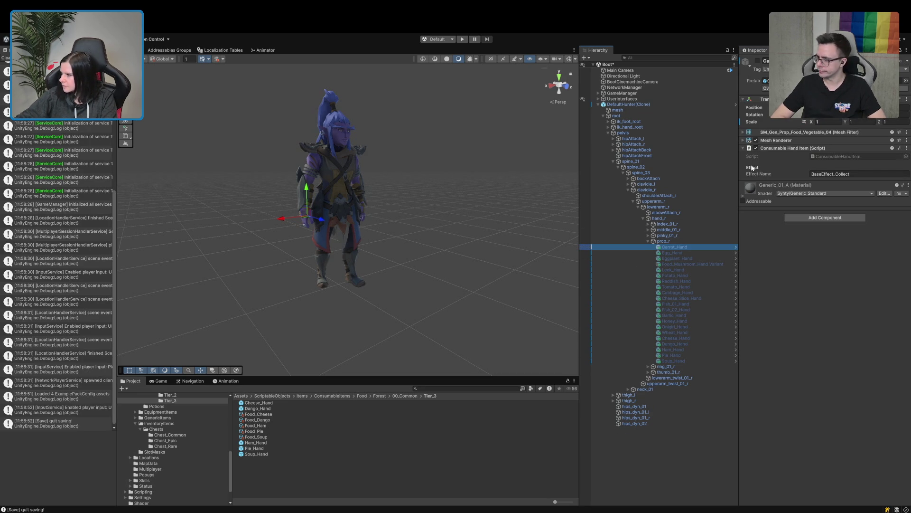
left_click(758, 60)
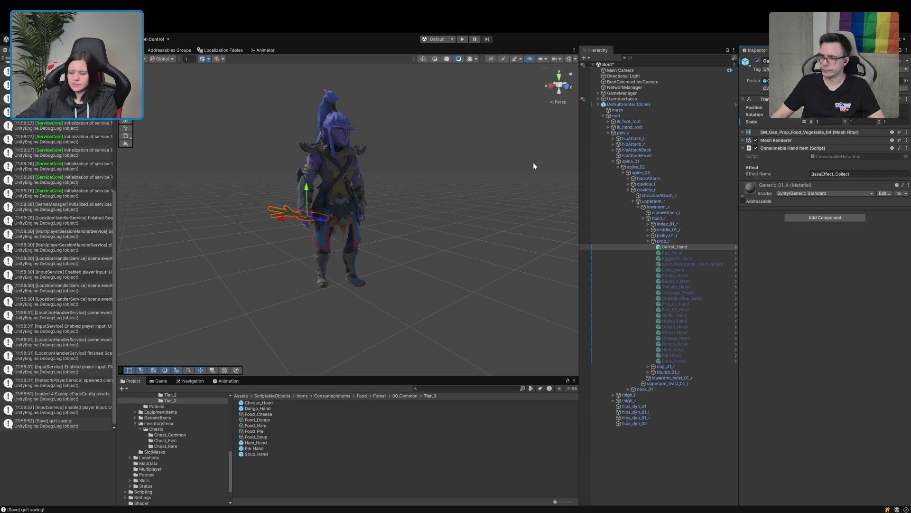
Rotate the carrot so it lies horizontally in the character's right hand.
key("e")
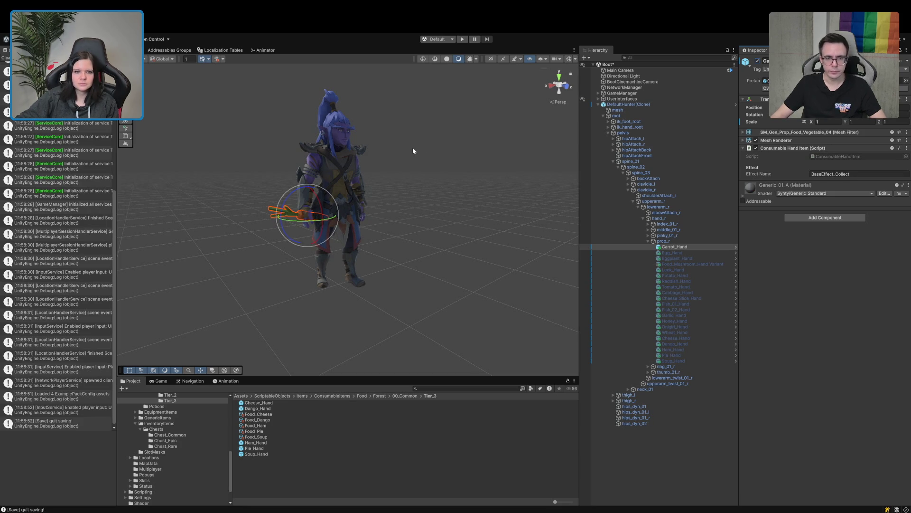
left_click_drag(317, 198, 366, 325)
left_click_drag(215, 286, 379, 306)
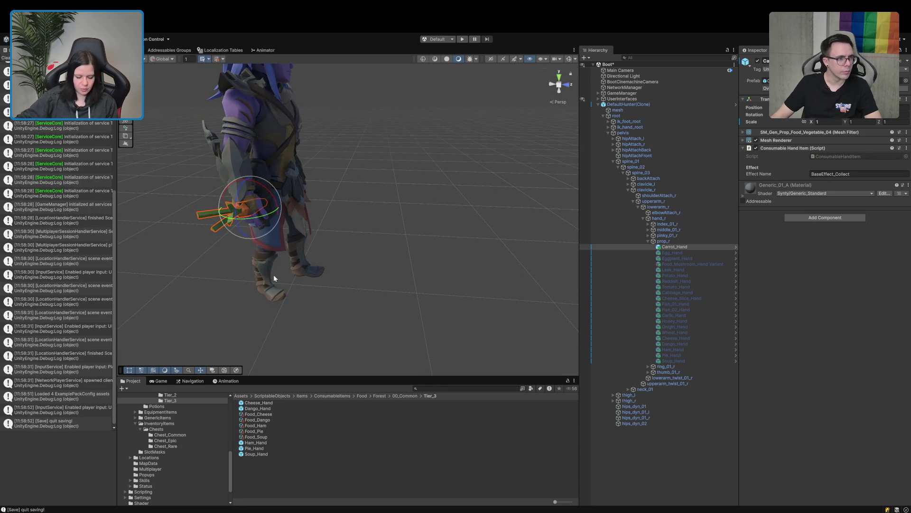
mouse_move(250, 223)
left_mouse_down()
mouse_move(170, 225)
mouse_move(186, 228)
left_mouse_up()
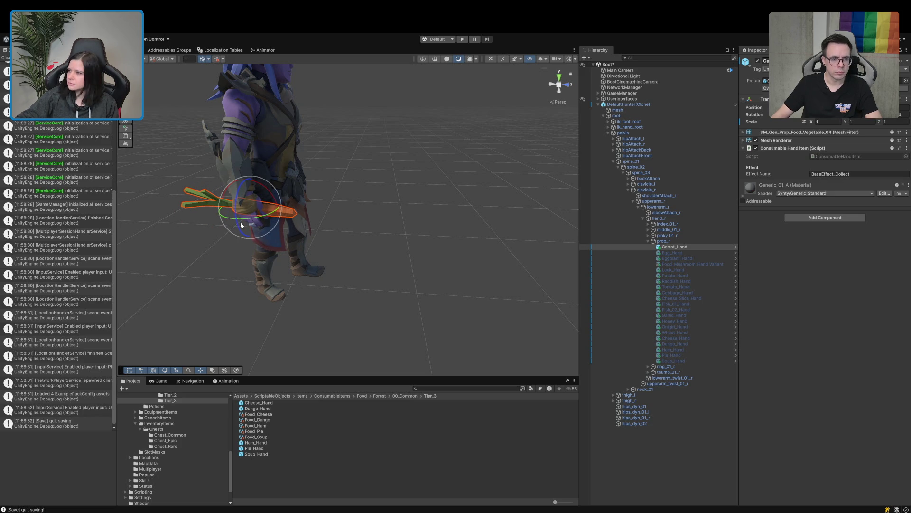
mouse_move(241, 225)
left_mouse_down()
mouse_move(290, 230)
mouse_move(304, 264)
mouse_move(343, 263)
mouse_move(332, 225)
mouse_move(289, 234)
left_mouse_up()
key("w")
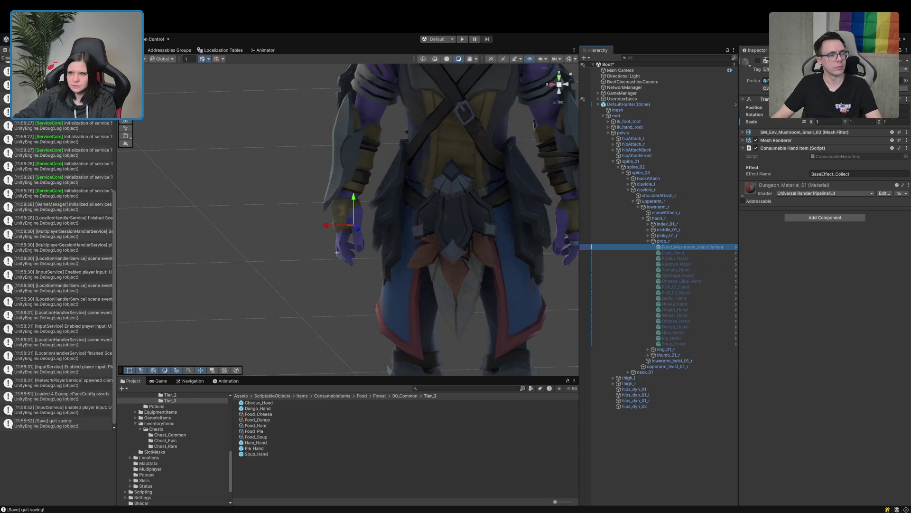
Enable the mushroom prop, rotate it to point left and move it into the hand.
left_click(758, 61)
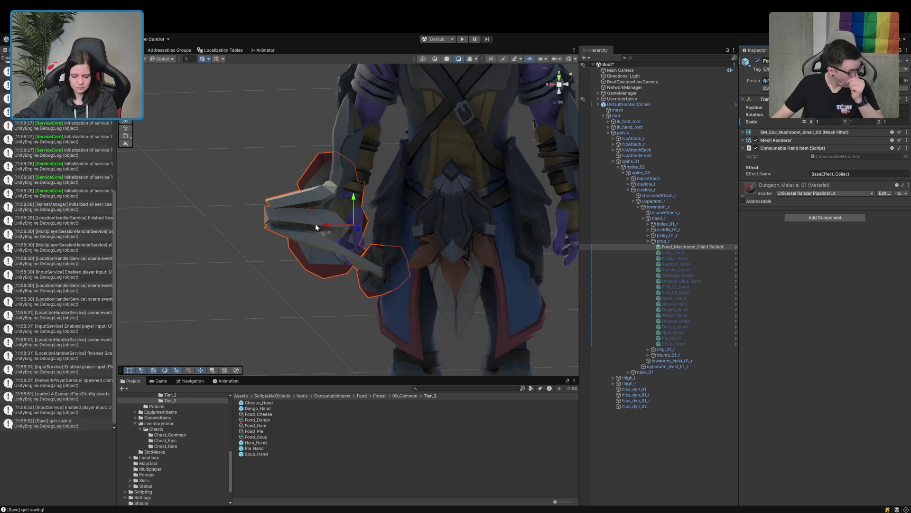
key("e")
mouse_move(349, 213)
left_mouse_down()
mouse_move(412, 372)
mouse_move(409, 348)
left_mouse_up()
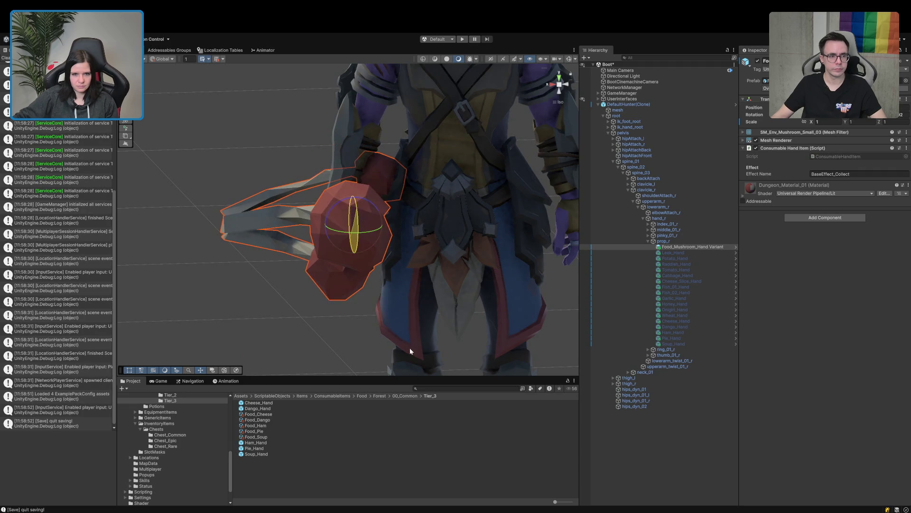
mouse_move(315, 283)
left_mouse_down()
mouse_move(412, 270)
mouse_move(451, 250)
mouse_move(413, 247)
mouse_move(438, 269)
left_mouse_up()
key("w")
mouse_move(419, 190)
left_mouse_down()
mouse_move(430, 178)
mouse_move(429, 205)
mouse_move(386, 220)
mouse_move(336, 264)
left_mouse_up()
mouse_move(407, 242)
left_mouse_down()
mouse_move(365, 244)
mouse_move(435, 222)
mouse_move(500, 265)
mouse_move(258, 263)
mouse_move(156, 282)
mouse_move(885, 234)
mouse_move(685, 203)
left_mouse_up()
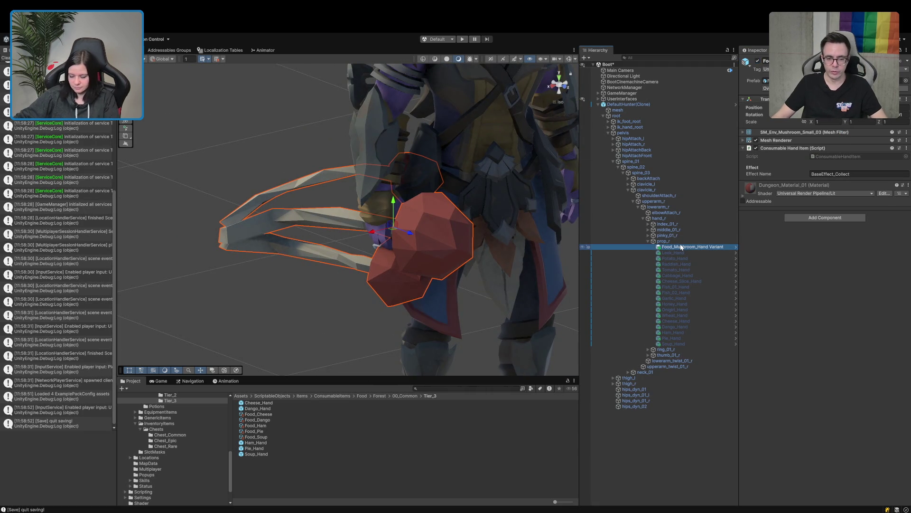
Delete the mushroom prop and enable Leek_Hand so the leek shows.
key("Delete")
left_click(679, 247)
left_click(758, 61)
Rotate the leek and shift it left and up so it hangs downward in the grip.
key("f")
key("e")
mouse_move(327, 216)
left_mouse_down()
mouse_move(448, 215)
mouse_move(397, 232)
left_mouse_up()
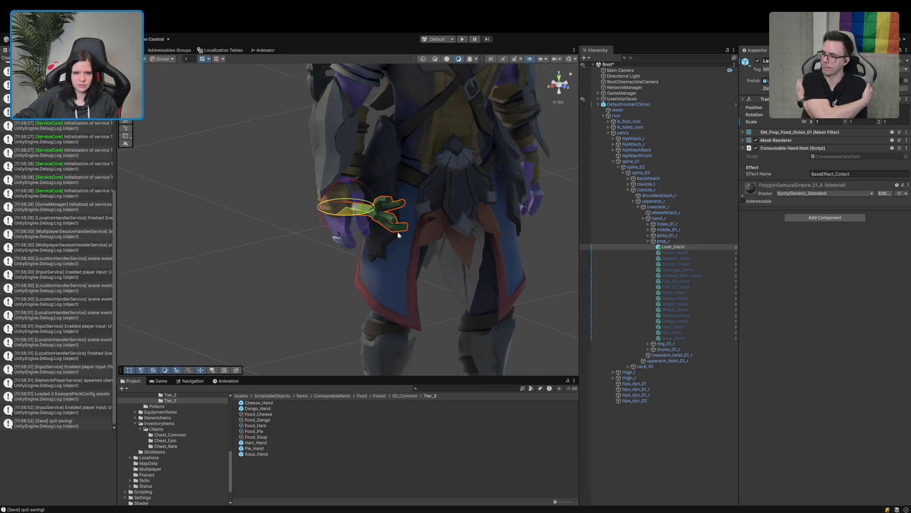
mouse_move(335, 238)
left_mouse_down()
mouse_move(293, 233)
mouse_move(351, 194)
mouse_move(305, 261)
left_mouse_up()
key("w")
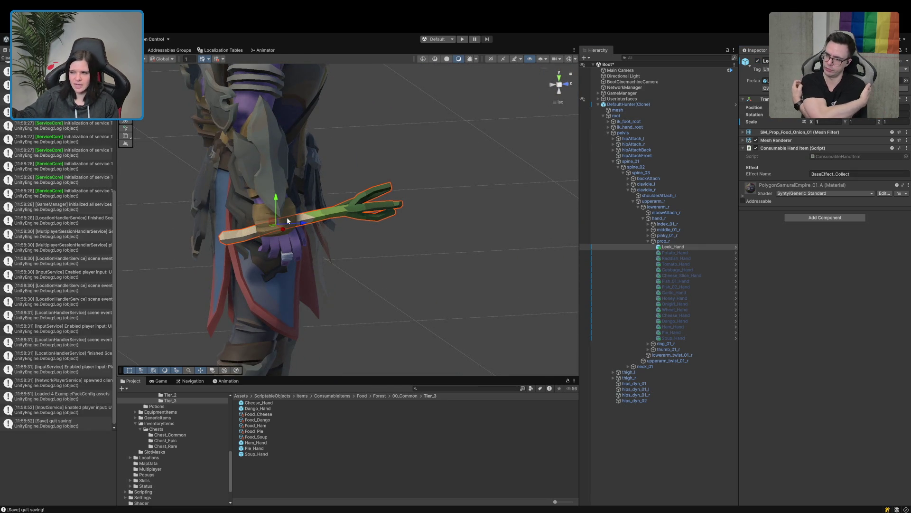
mouse_move(276, 203)
left_mouse_down()
mouse_move(278, 215)
mouse_move(213, 291)
mouse_move(220, 271)
left_mouse_up()
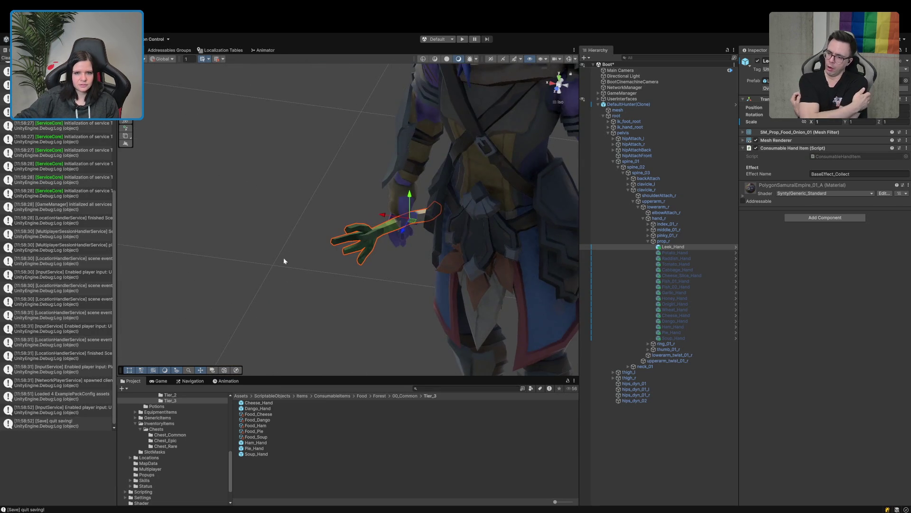
mouse_move(378, 225)
left_mouse_down()
mouse_move(423, 245)
mouse_move(372, 193)
mouse_move(549, 210)
mouse_move(611, 228)
mouse_move(262, 269)
mouse_move(306, 228)
mouse_move(305, 243)
mouse_move(442, 252)
mouse_move(502, 189)
mouse_move(429, 198)
mouse_move(260, 246)
mouse_move(422, 219)
mouse_move(398, 233)
left_mouse_up()
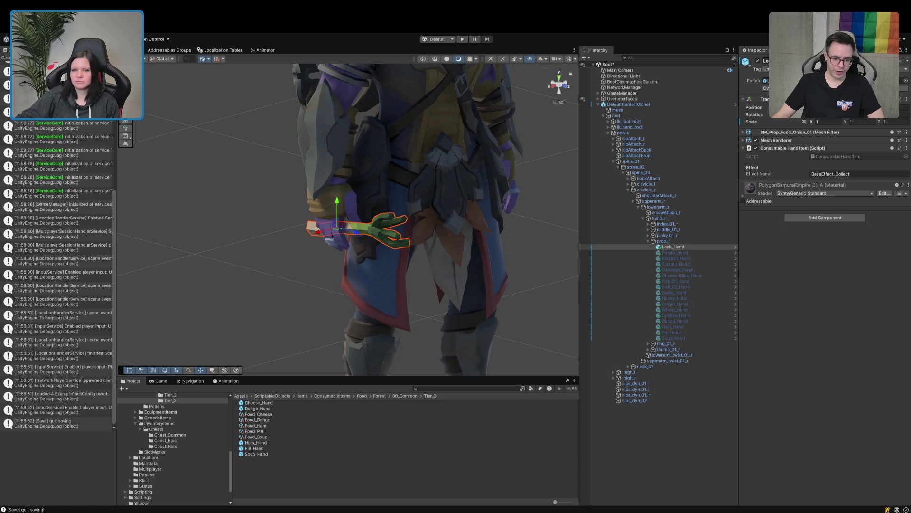
mouse_move(355, 235)
left_mouse_down()
mouse_move(337, 210)
mouse_move(243, 249)
mouse_move(221, 205)
mouse_move(271, 177)
left_mouse_up()
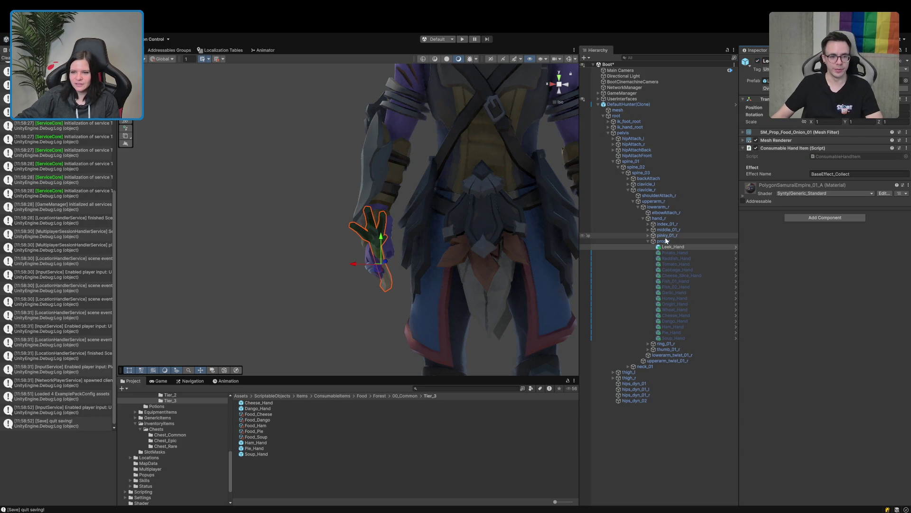
left_click(669, 250)
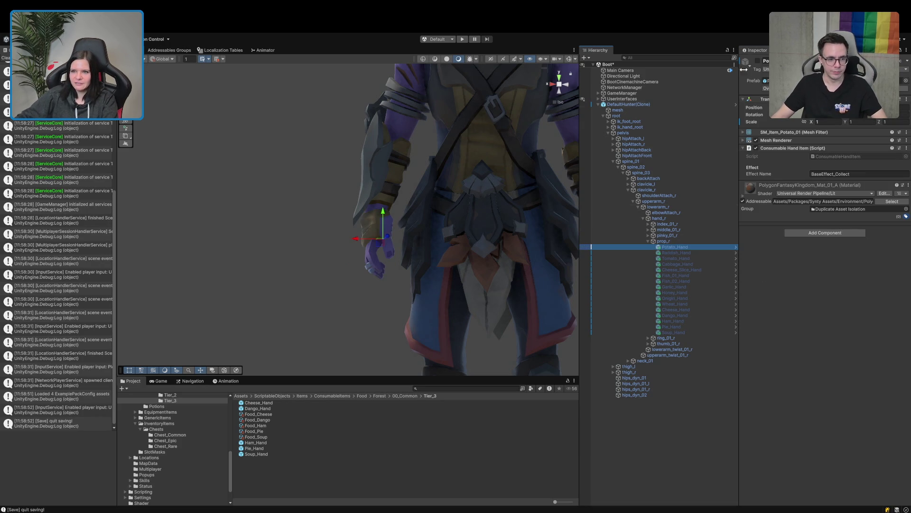
Shift the potato right along X into the palm, checking from front and side views.
mouse_move(553, 164)
left_mouse_down()
mouse_move(326, 237)
mouse_move(431, 257)
left_mouse_up()
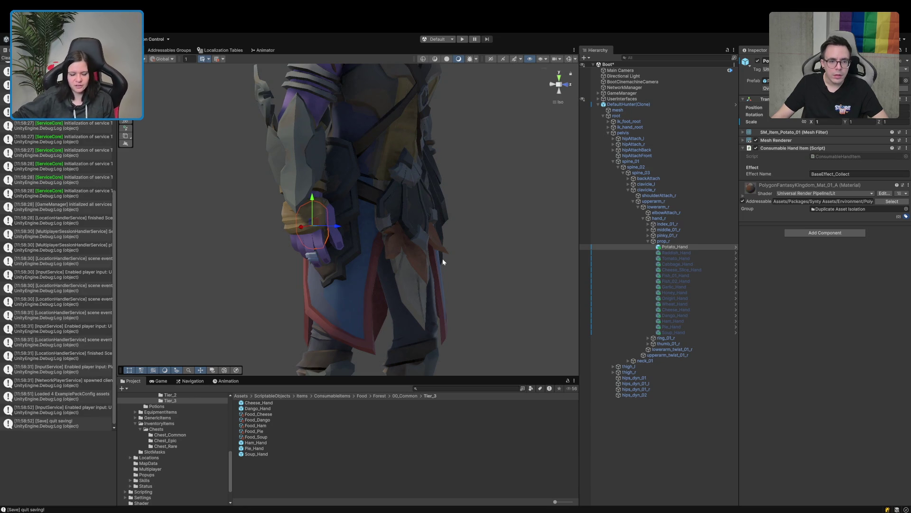
left_click_drag(407, 269, 310, 286)
key("e")
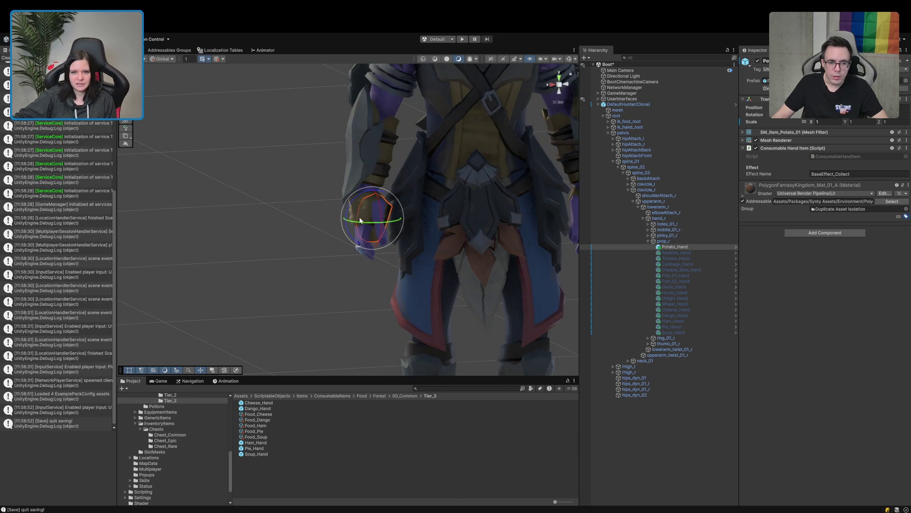
mouse_move(401, 271)
left_mouse_down()
mouse_move(356, 265)
mouse_move(275, 293)
mouse_move(248, 292)
left_mouse_up()
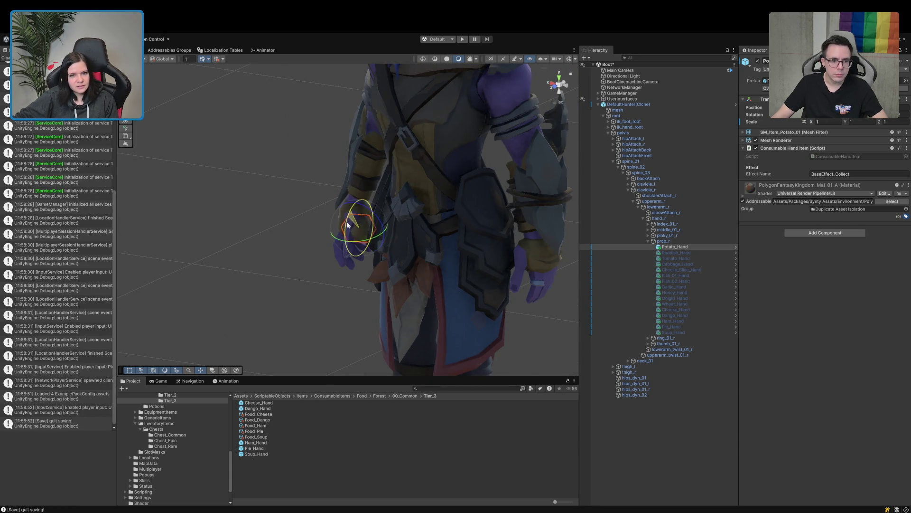
mouse_move(332, 249)
left_mouse_down()
mouse_move(260, 270)
mouse_move(370, 249)
left_mouse_up()
key("w")
left_click_drag(321, 265, 136, 292)
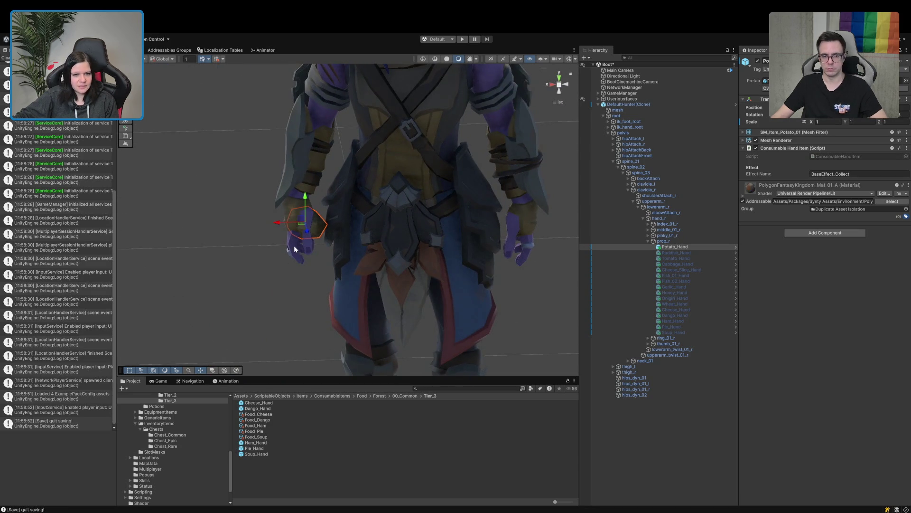
left_click_drag(283, 241, 285, 239)
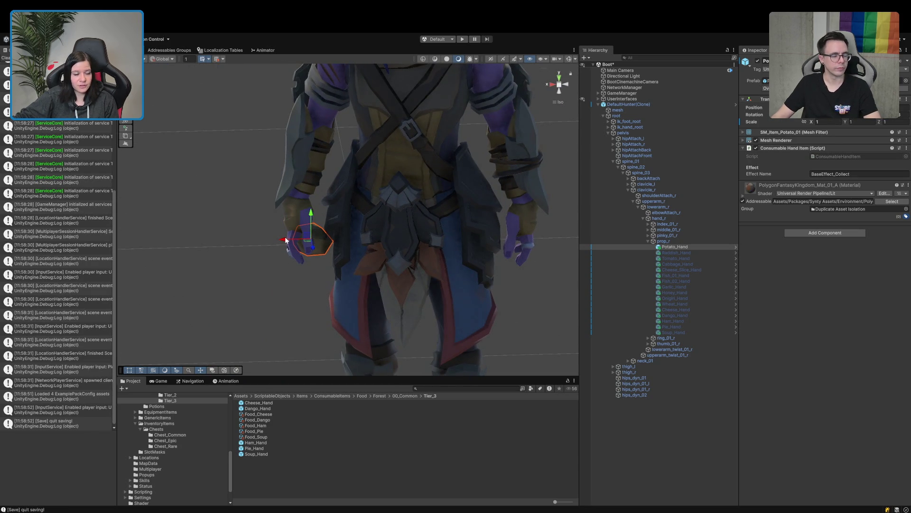
mouse_move(278, 275)
left_mouse_down()
mouse_move(448, 260)
mouse_move(465, 241)
left_mouse_up()
mouse_move(293, 277)
left_mouse_down()
mouse_move(299, 256)
mouse_move(265, 234)
mouse_move(309, 241)
left_mouse_up()
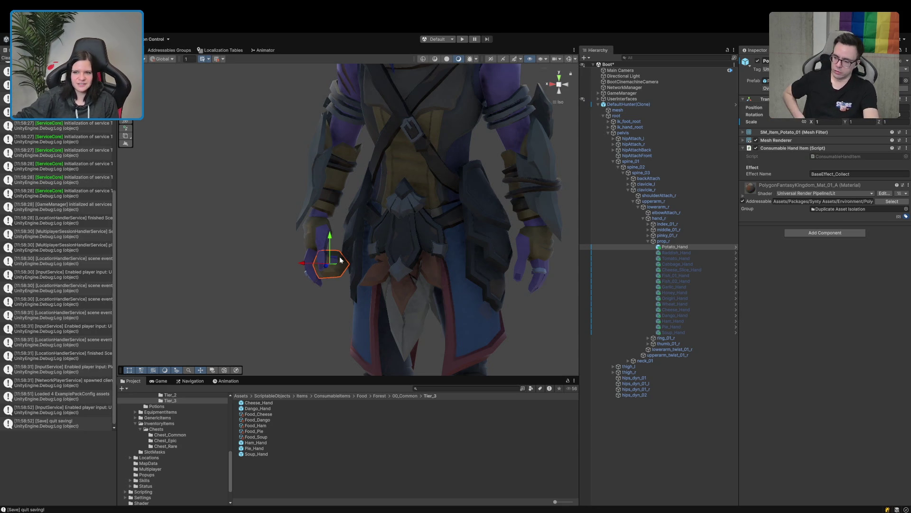
left_click_drag(400, 251, 411, 221)
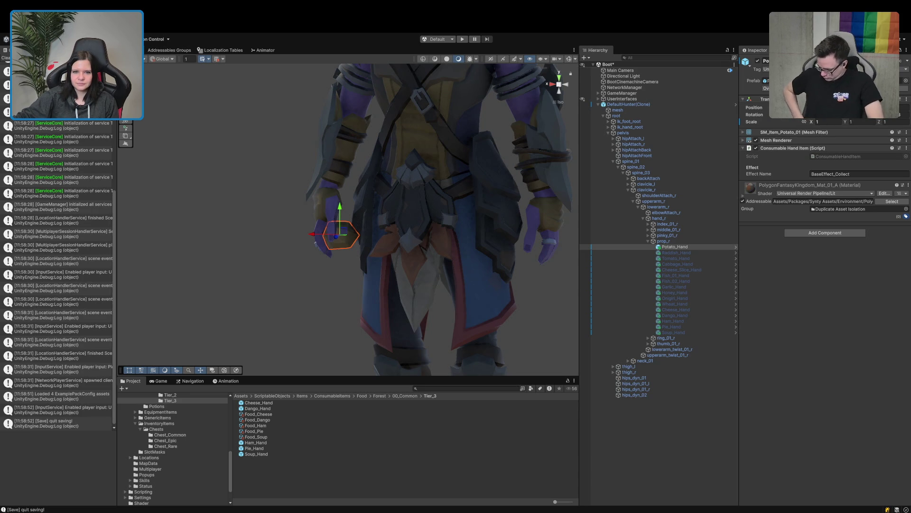
mouse_move(427, 260)
left_mouse_down()
mouse_move(509, 261)
mouse_move(491, 260)
left_mouse_up()
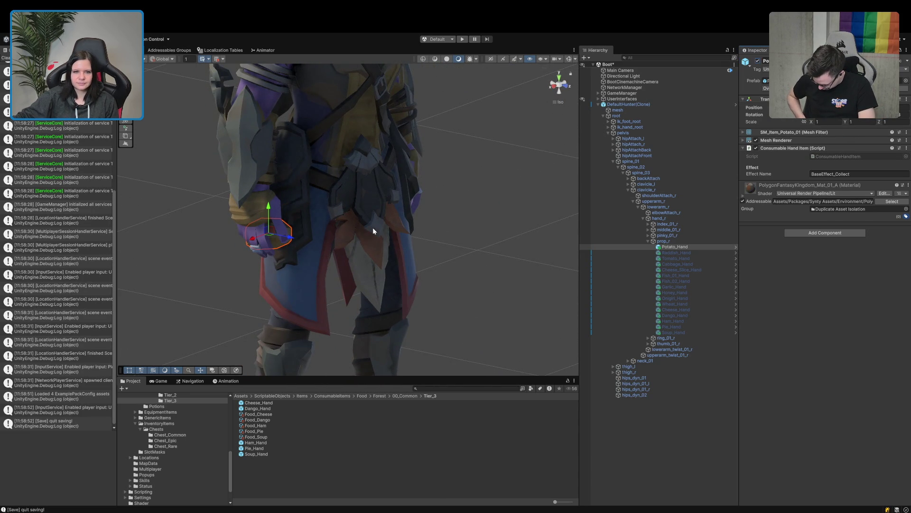
mouse_move(381, 231)
left_mouse_down()
mouse_move(274, 224)
mouse_move(491, 254)
left_mouse_up()
Delete the potato prop and enable the radish prop in the hand.
left_click(661, 247)
key("Delete")
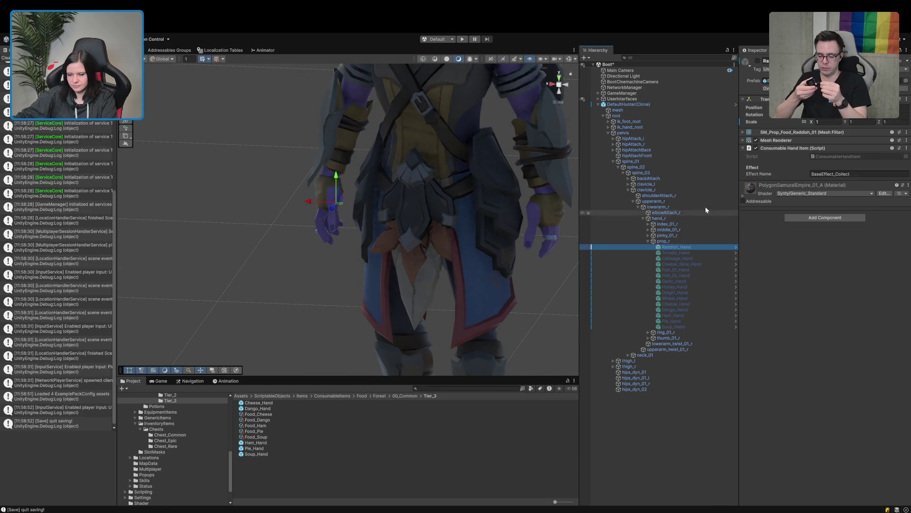
left_click(757, 63)
Turn the radish toward the viewer, lower it into the fist, then delete Raddish_Hand.
key("e")
left_click_drag(322, 209, 371, 211)
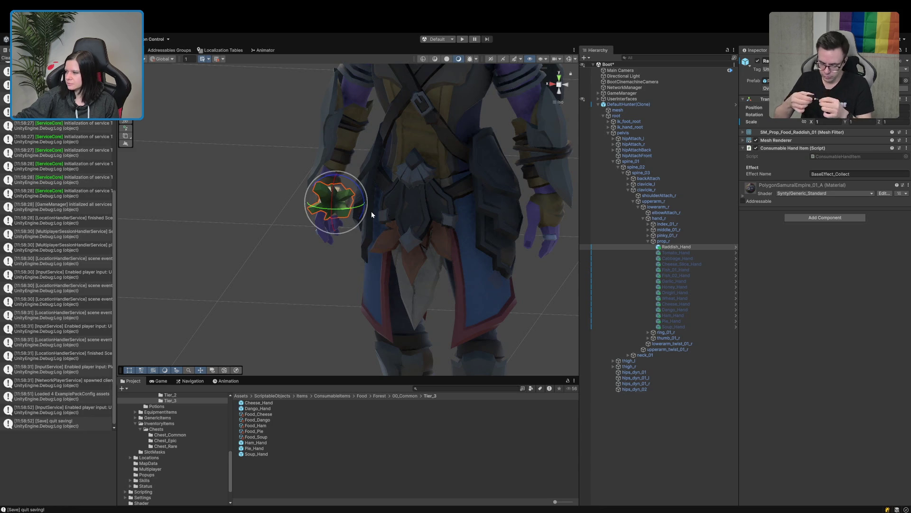
key("w")
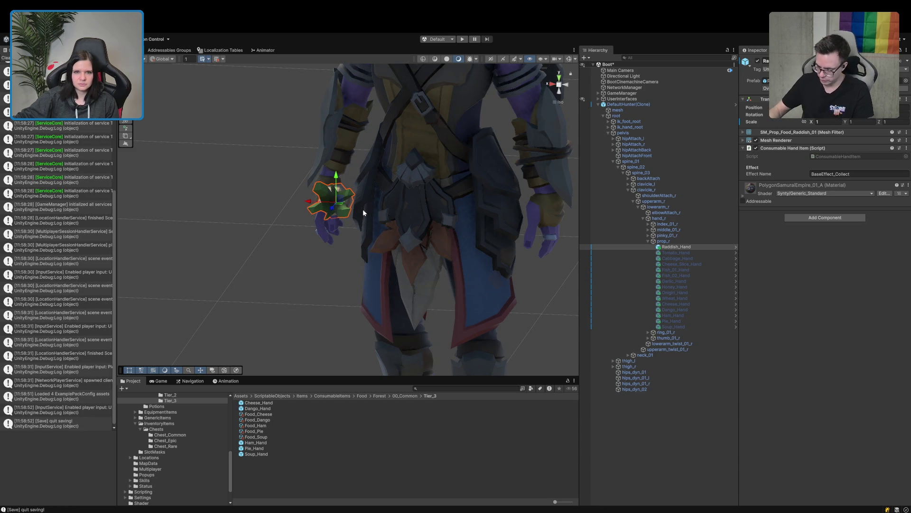
mouse_move(330, 170)
left_mouse_down()
mouse_move(341, 188)
mouse_move(332, 214)
mouse_move(275, 268)
mouse_move(291, 265)
mouse_move(294, 274)
mouse_move(260, 245)
left_mouse_up()
key("e")
key("w")
mouse_move(315, 253)
left_mouse_down("alt")
mouse_move(348, 266)
mouse_move(291, 258)
mouse_move(268, 239)
left_mouse_up("alt")
key("f")
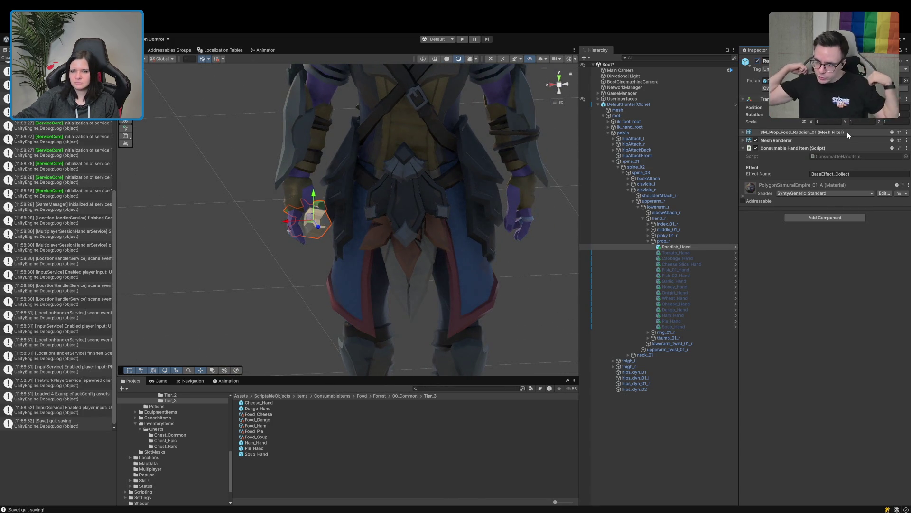
left_click(694, 247)
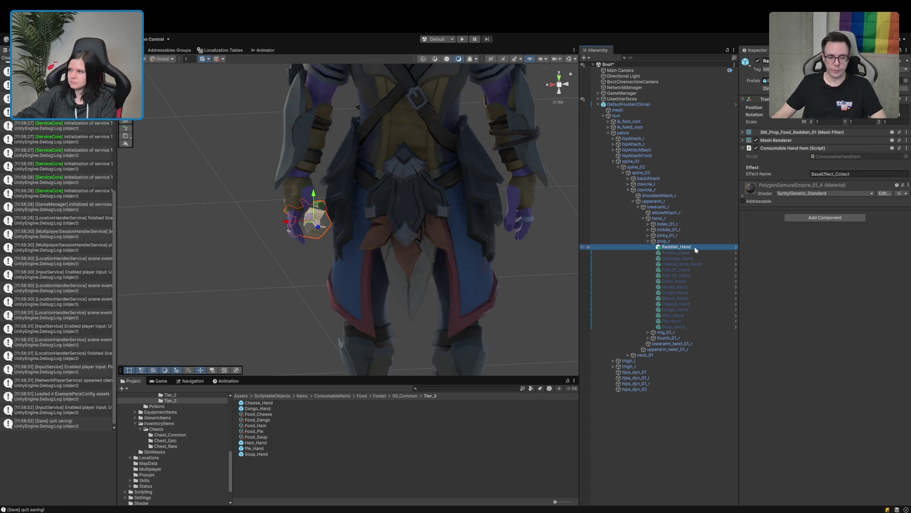
key("Delete")
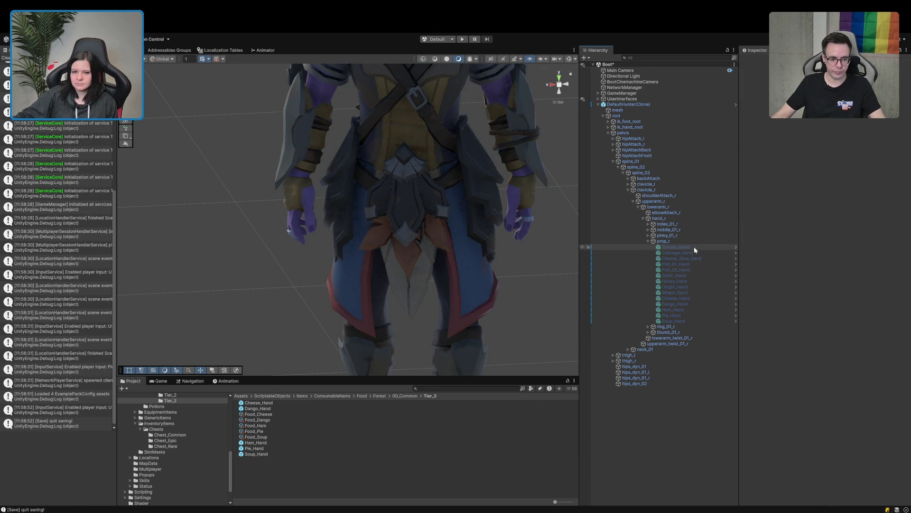
Enable Tomato_Hand, turn the tomato upright and lower it into the palm.
left_click(670, 247)
left_click(754, 67)
mouse_move(291, 217)
left_mouse_down()
mouse_move(414, 212)
mouse_move(274, 232)
left_mouse_up()
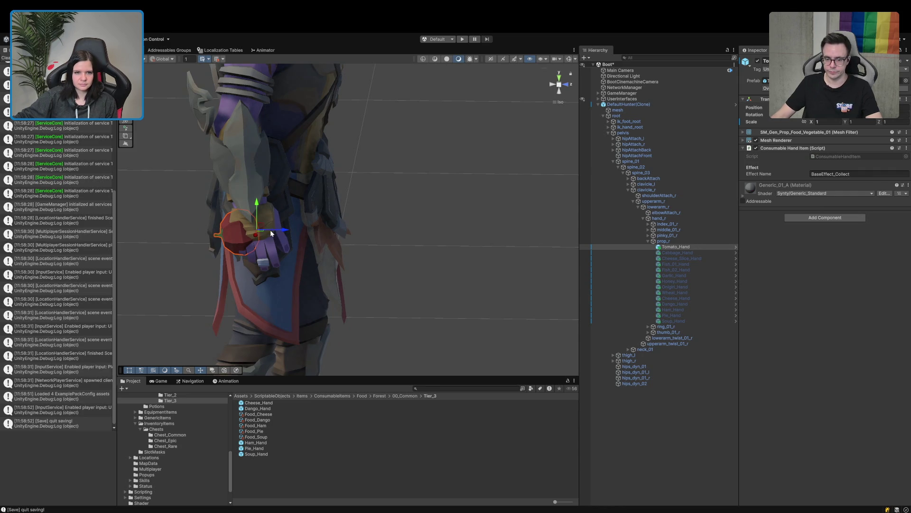
mouse_move(288, 232)
left_mouse_down()
mouse_move(309, 230)
mouse_move(187, 245)
left_mouse_up()
key("e")
left_click_drag(308, 200, 325, 287)
key("w")
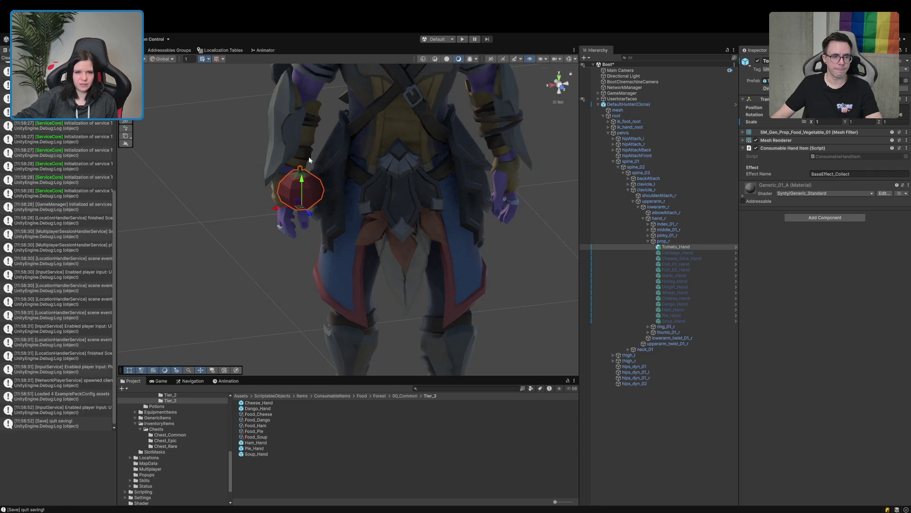
mouse_move(302, 188)
left_mouse_down()
mouse_move(302, 205)
mouse_move(362, 201)
mouse_move(312, 262)
mouse_move(214, 275)
mouse_move(219, 232)
mouse_move(279, 218)
left_mouse_up()
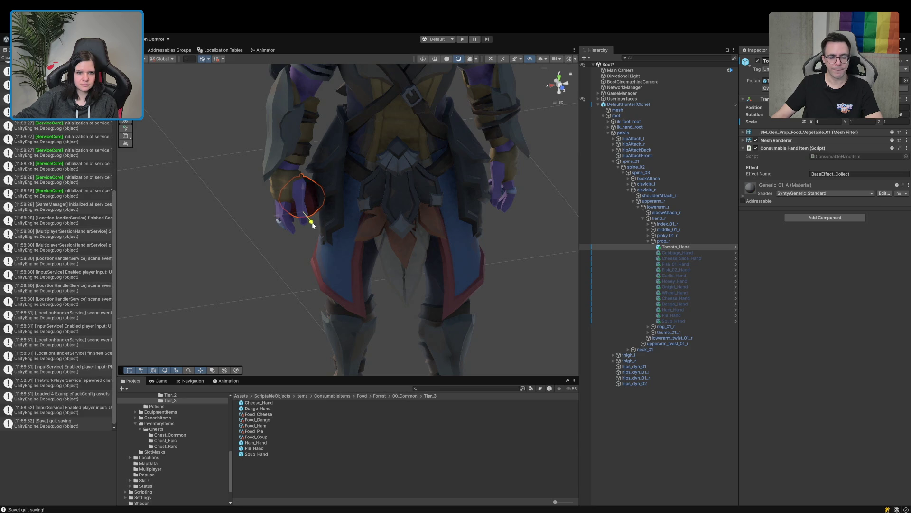
mouse_move(308, 221)
left_mouse_down("alt")
mouse_move(349, 193)
mouse_move(441, 161)
mouse_move(252, 240)
mouse_move(187, 218)
mouse_move(238, 173)
mouse_move(326, 228)
mouse_move(315, 301)
mouse_move(529, 223)
left_mouse_up("alt")
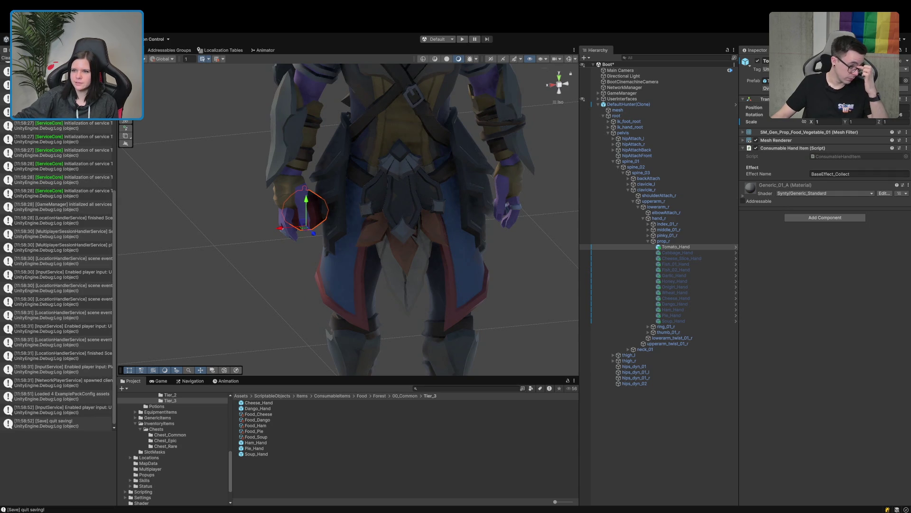
Delete Tomato_Hand, enable Cabbage_Hand and nudge the cabbage sideways along X.
left_click(690, 246)
key("Delete")
left_click(690, 247)
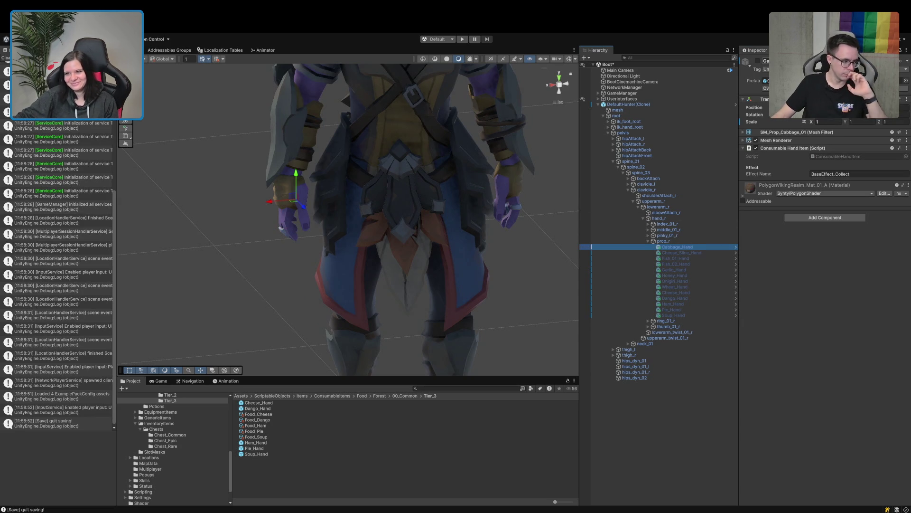
left_click(757, 61)
scroll(309, 205, "up", 2)
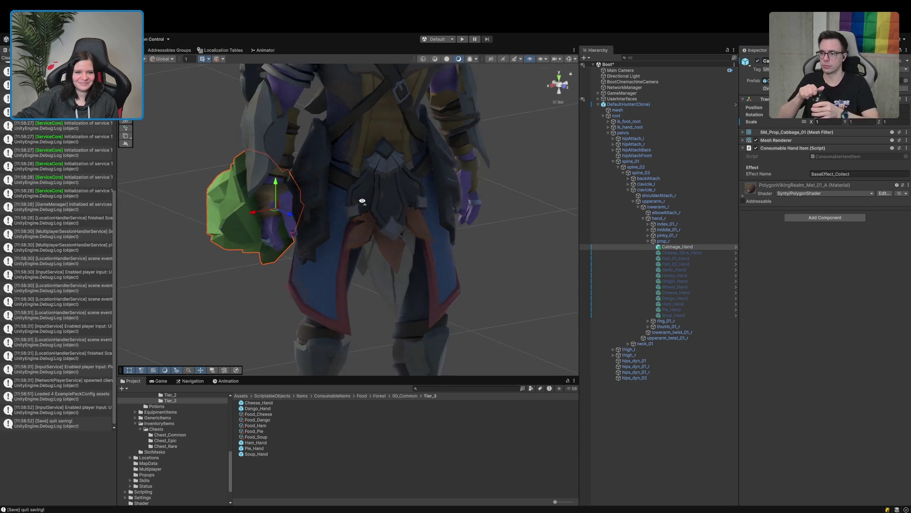
mouse_move(297, 204)
left_mouse_down()
mouse_move(332, 203)
mouse_move(455, 123)
mouse_move(513, 193)
mouse_move(442, 210)
mouse_move(489, 184)
mouse_move(601, 181)
mouse_move(468, 199)
left_mouse_up()
Rotate the cabbage in the hand, scale it to about 0.69 and move it left.
key("e")
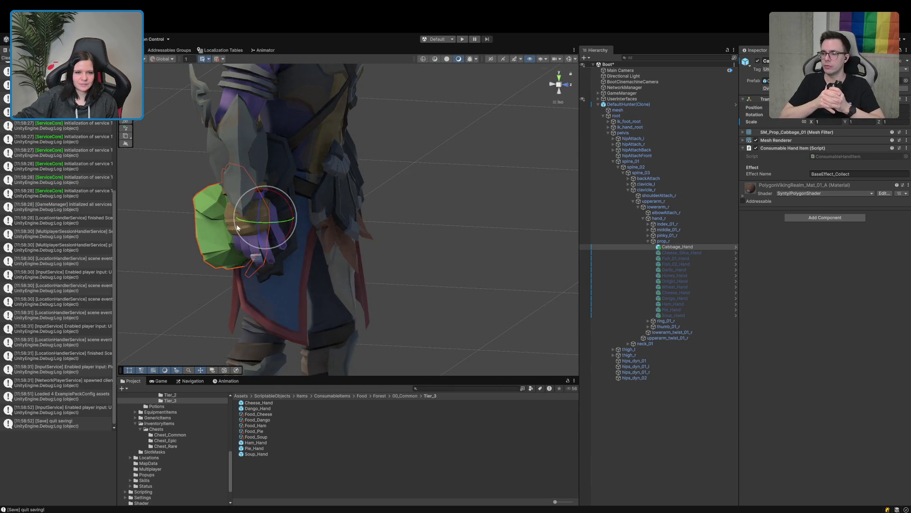
left_click_drag(249, 223, 335, 219)
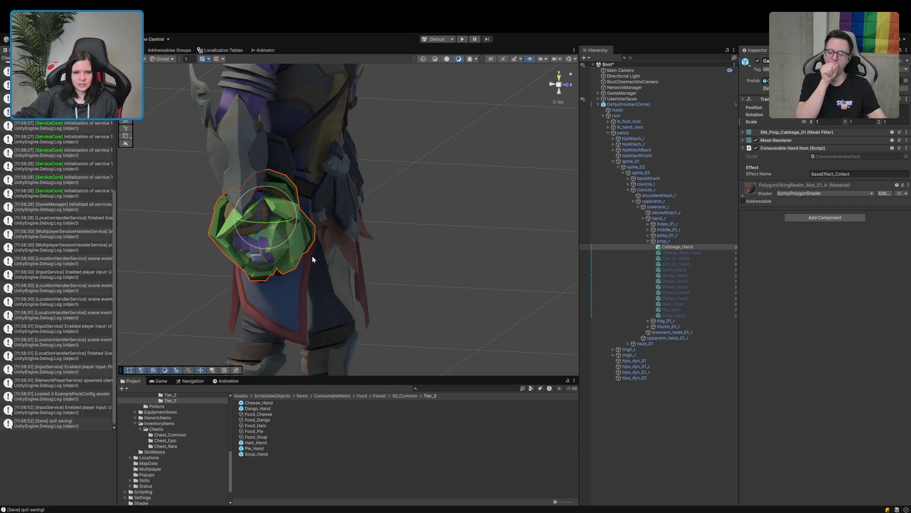
mouse_move(366, 257)
left_mouse_down("alt")
mouse_move(272, 263)
mouse_move(355, 212)
mouse_move(311, 213)
mouse_move(291, 148)
mouse_move(303, 166)
mouse_move(292, 253)
mouse_move(304, 256)
mouse_move(246, 229)
mouse_move(445, 236)
mouse_move(335, 254)
mouse_move(206, 252)
mouse_move(242, 157)
mouse_move(326, 147)
mouse_move(394, 262)
mouse_move(468, 250)
mouse_move(385, 275)
left_mouse_up("alt")
key("e")
left_click_drag(276, 282, 276, 279)
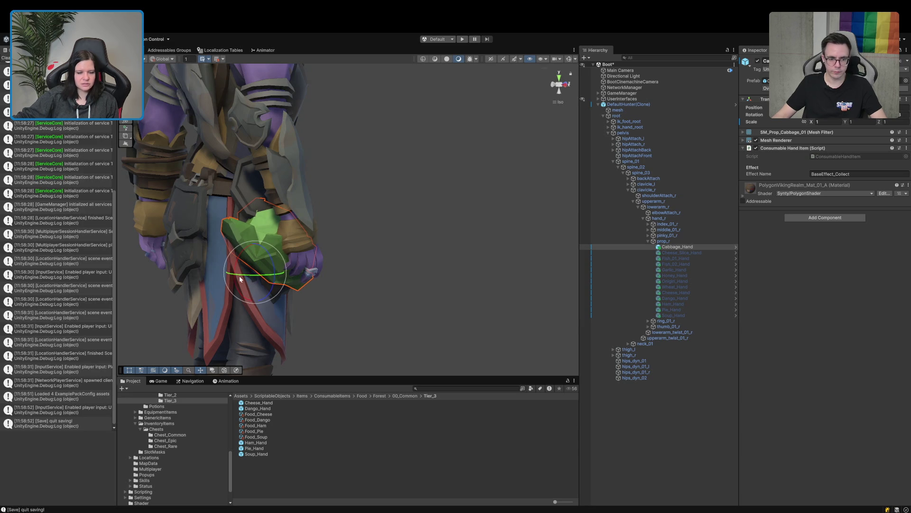
key("r")
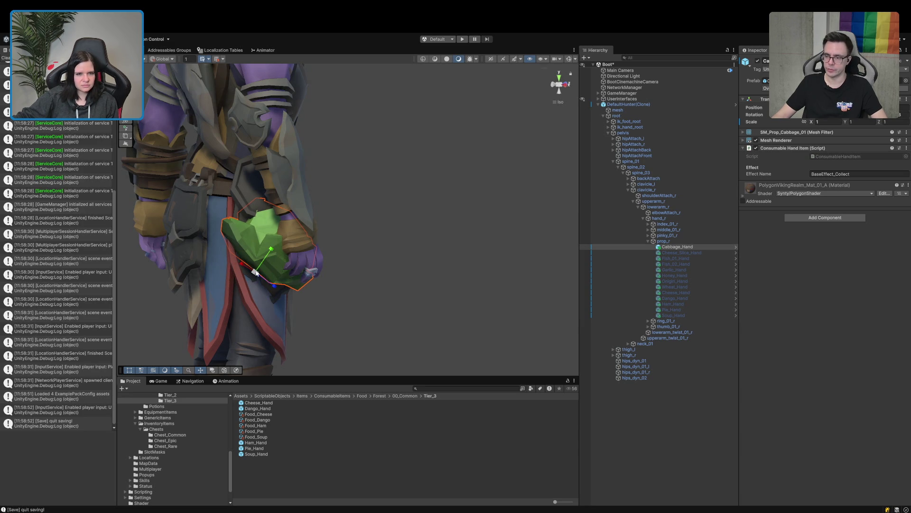
mouse_move(255, 272)
left_mouse_down()
mouse_move(101, 280)
mouse_move(72, 269)
left_mouse_up()
mouse_move(310, 258)
left_mouse_down()
mouse_move(292, 261)
mouse_move(264, 289)
mouse_move(273, 278)
left_mouse_up()
Check the cabbage's fit in the hand, then delete Cabbage_Hand.
left_click(639, 417)
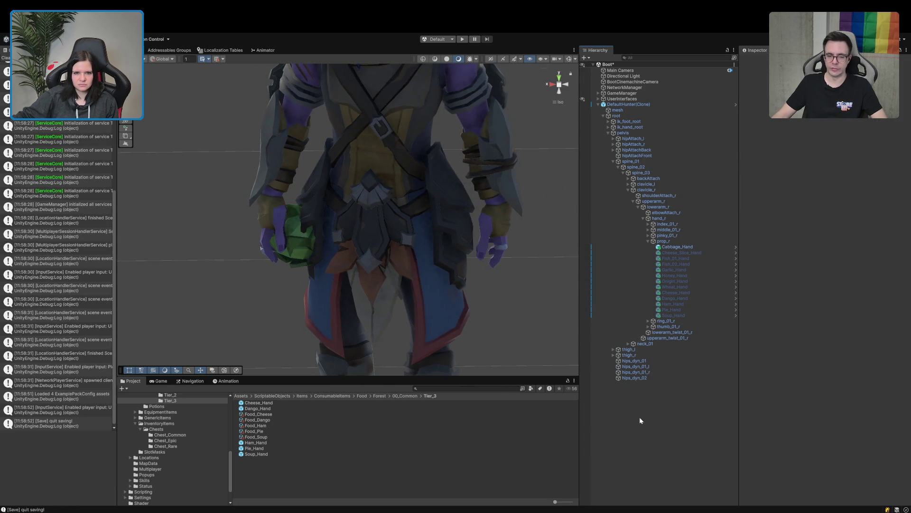
scroll(406, 333, "up", 3)
mouse_move(375, 285)
left_mouse_down()
mouse_move(386, 228)
mouse_move(390, 247)
left_mouse_up()
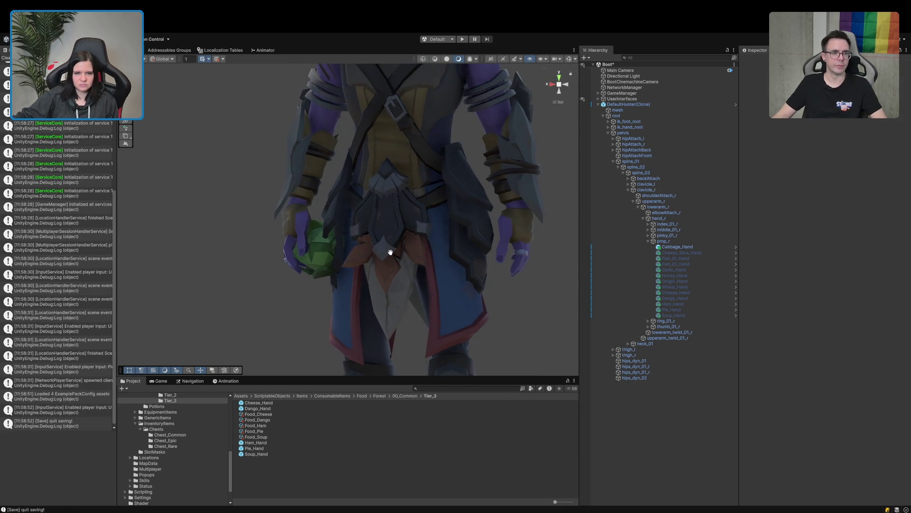
left_click(675, 247)
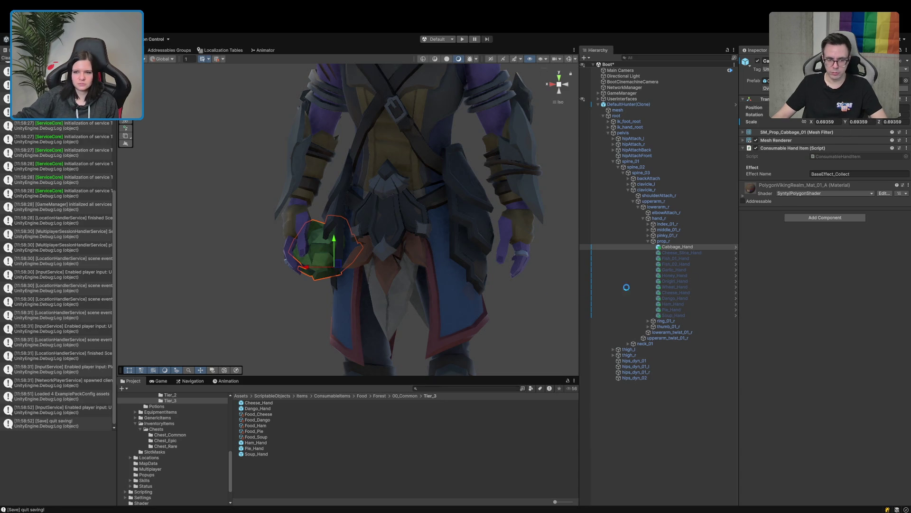
left_click(697, 246)
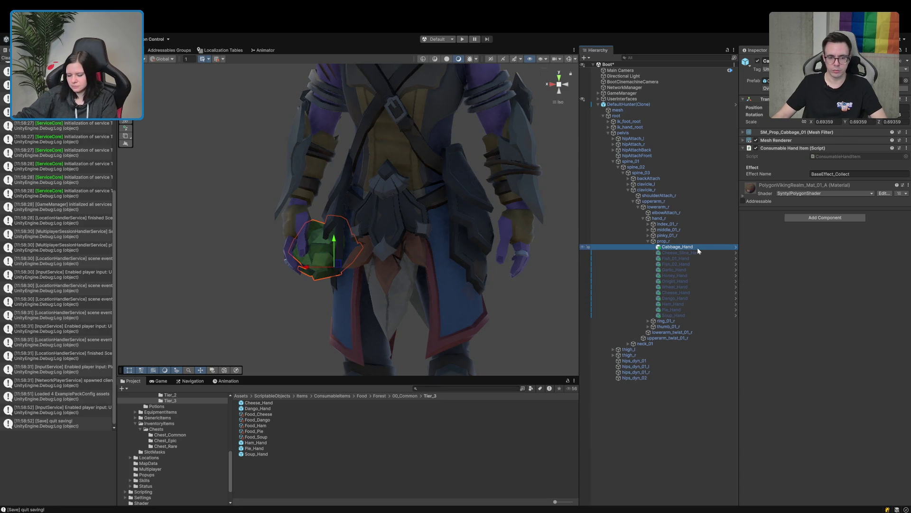
left_click(697, 246)
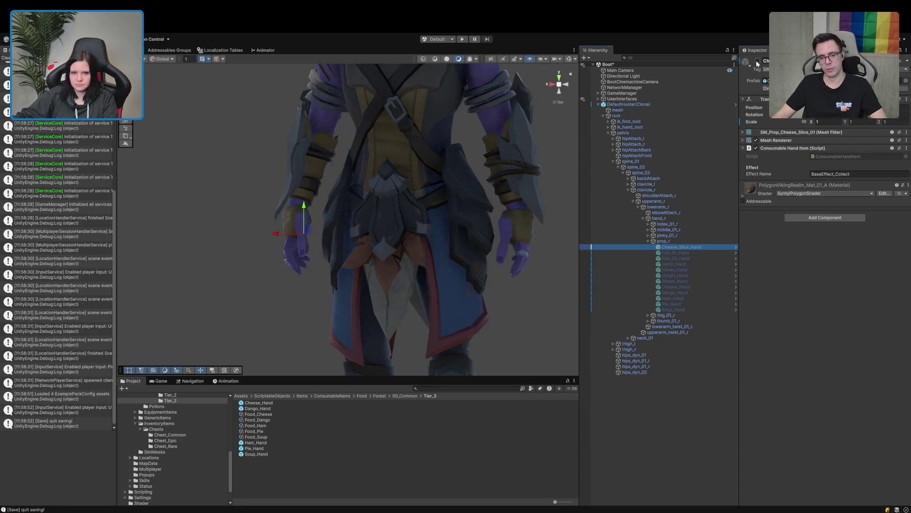
Orbit around the character to inspect the cheese slice in the right hand.
mouse_move(317, 234)
left_mouse_down()
mouse_move(360, 255)
mouse_move(408, 246)
mouse_move(480, 255)
left_mouse_up()
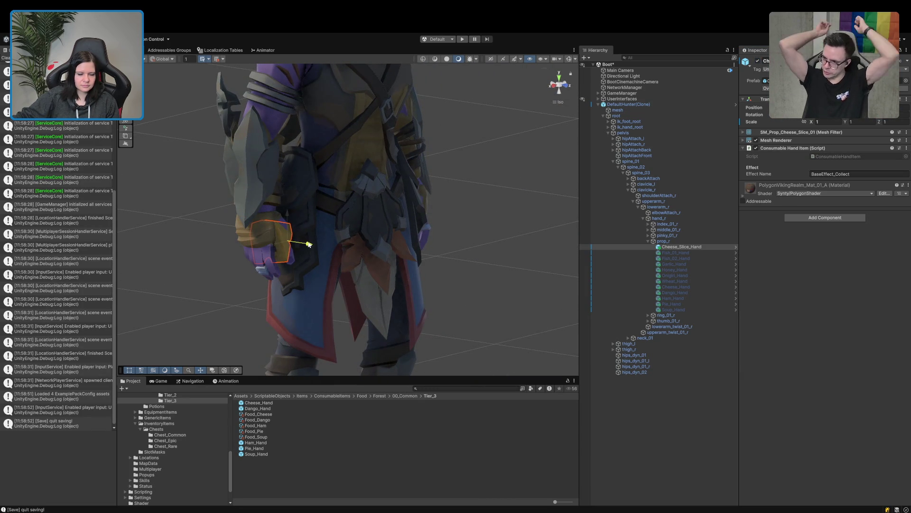
mouse_move(288, 224)
left_mouse_down()
mouse_move(189, 244)
mouse_move(422, 220)
left_mouse_up()
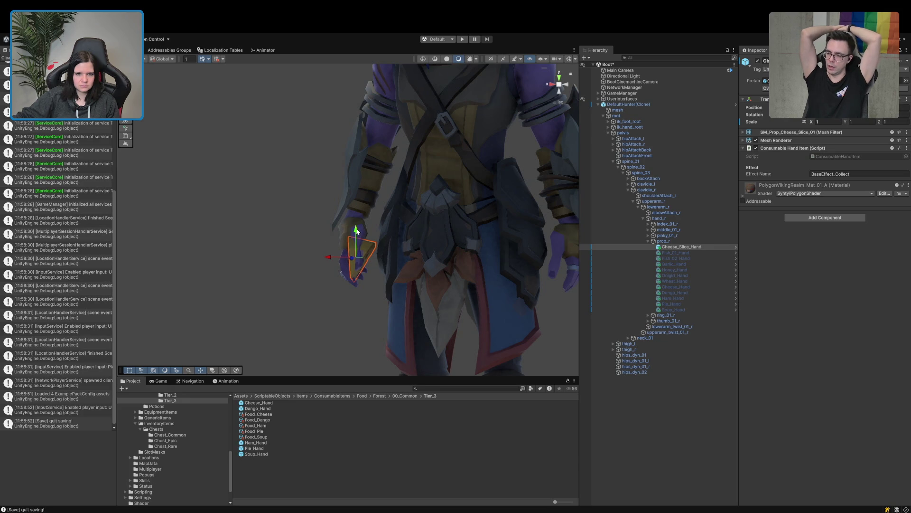
key("e")
mouse_move(377, 275)
left_mouse_down()
mouse_move(299, 301)
mouse_move(571, 275)
left_mouse_up()
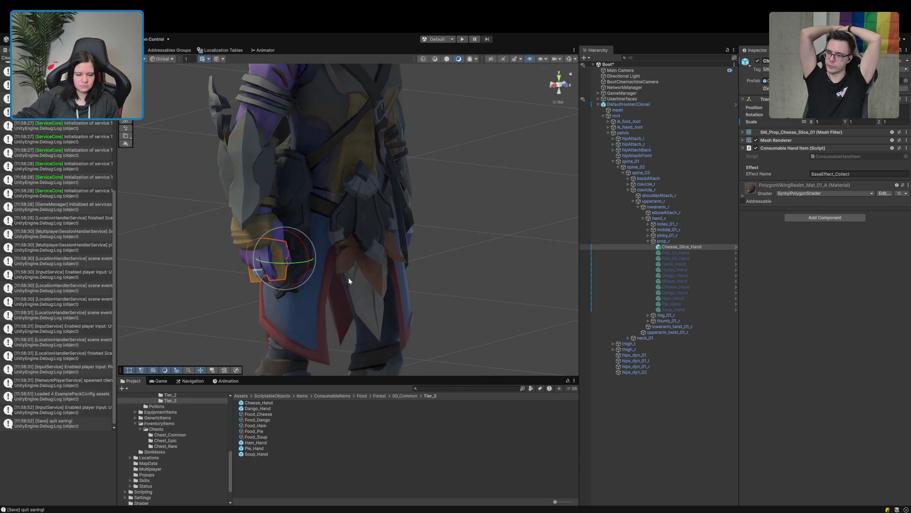
key("w")
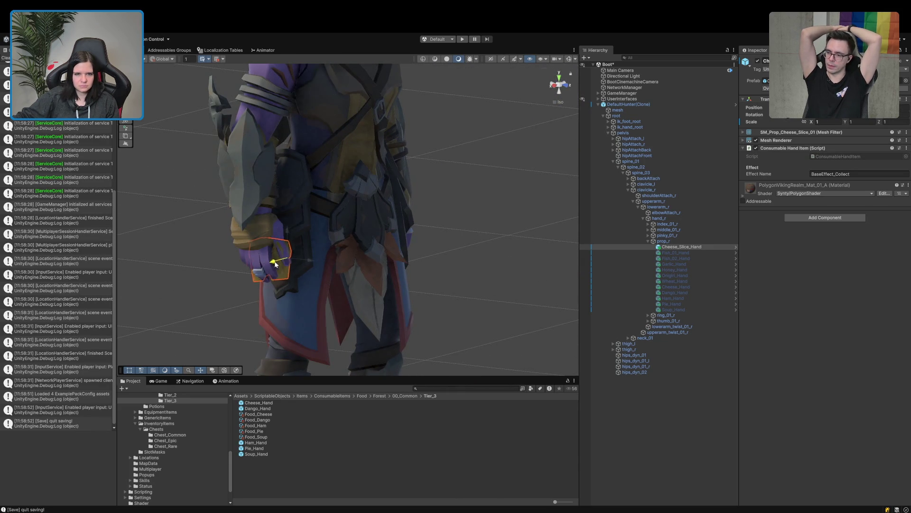
mouse_move(275, 262)
left_mouse_down()
mouse_move(163, 285)
mouse_move(152, 261)
mouse_move(158, 253)
mouse_move(198, 272)
left_mouse_up()
mouse_move(200, 273)
left_mouse_down()
mouse_move(234, 260)
mouse_move(498, 245)
mouse_move(179, 271)
mouse_move(189, 277)
left_mouse_up()
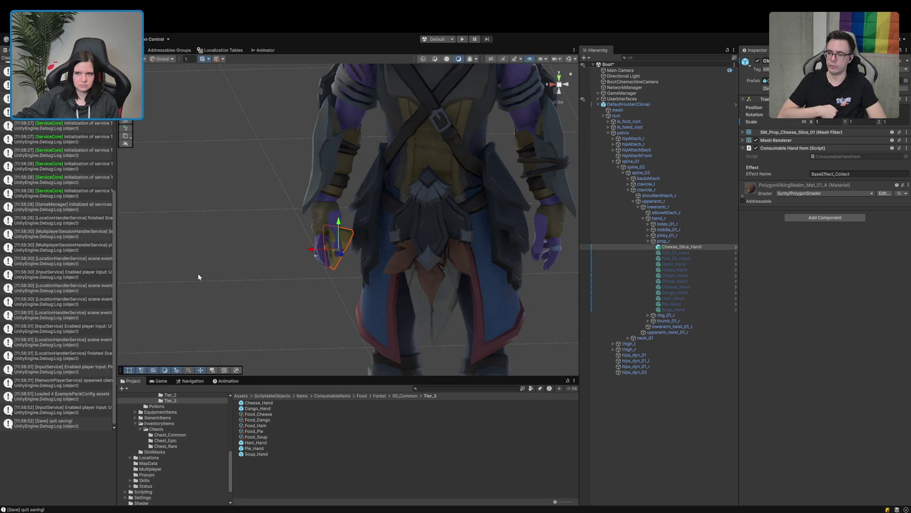
mouse_move(338, 267)
left_mouse_down()
mouse_move(205, 221)
mouse_move(287, 193)
mouse_move(312, 197)
mouse_move(247, 228)
mouse_move(218, 258)
mouse_move(271, 240)
left_mouse_up()
Select Cheese_Slice_Hand and rotate the cheese slice to fit the grip.
left_click(700, 246)
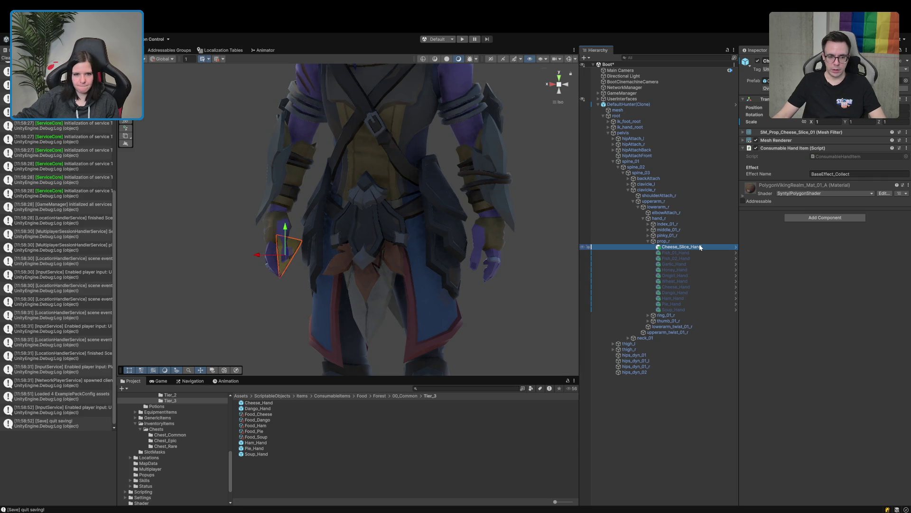
mouse_move(344, 272)
left_mouse_down()
mouse_move(261, 286)
mouse_move(444, 303)
mouse_move(505, 280)
mouse_move(540, 253)
mouse_move(604, 243)
mouse_move(665, 272)
left_mouse_up()
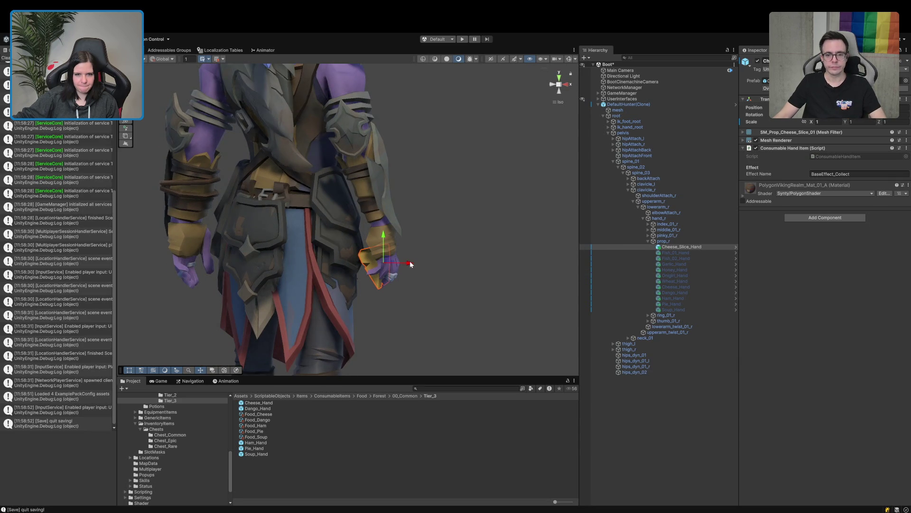
key("e")
mouse_move(398, 244)
left_mouse_down()
mouse_move(429, 277)
mouse_move(408, 266)
mouse_move(109, 273)
left_mouse_up()
key("w")
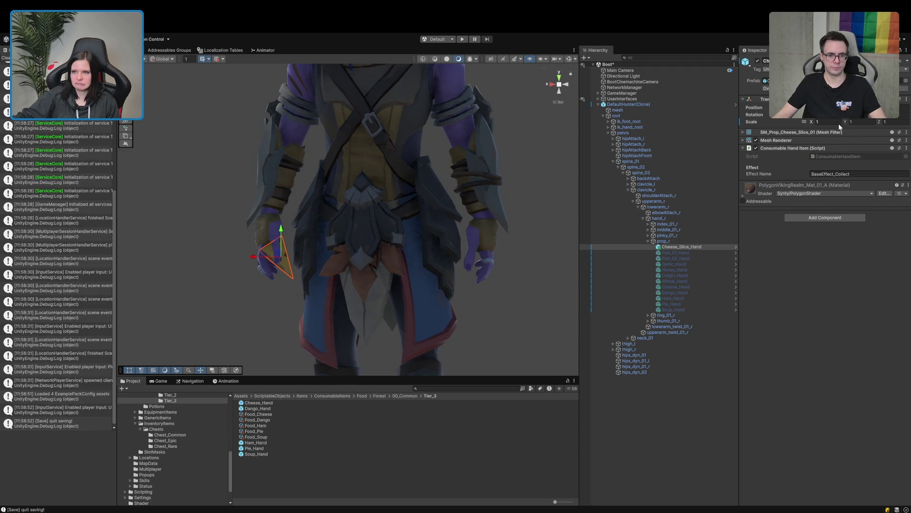
left_click(688, 248)
Delete Cheese_Slice_Hand and enable Fish_01_Hand so the fish appears.
key("Delete")
left_click(685, 247)
left_click(757, 61)
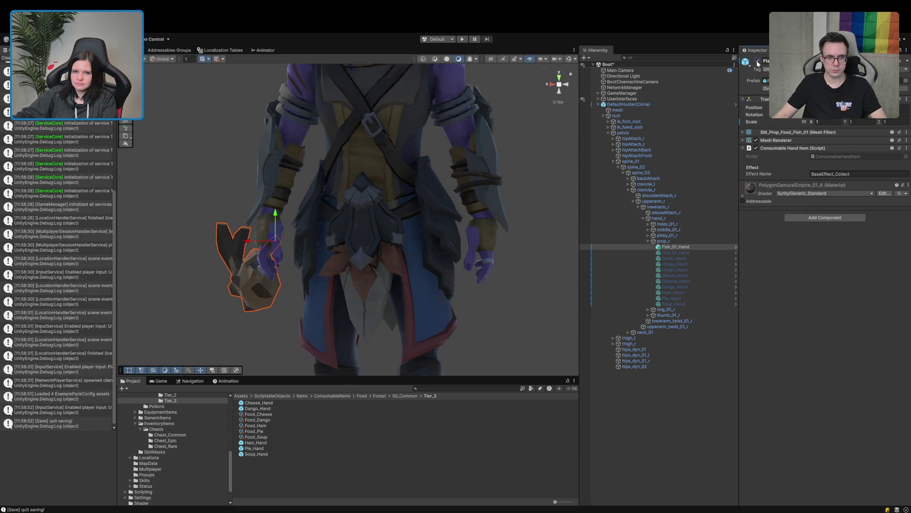
mouse_move(301, 252)
left_mouse_down()
mouse_move(401, 278)
mouse_move(341, 288)
left_mouse_up()
left_click_drag(168, 223, 283, 242)
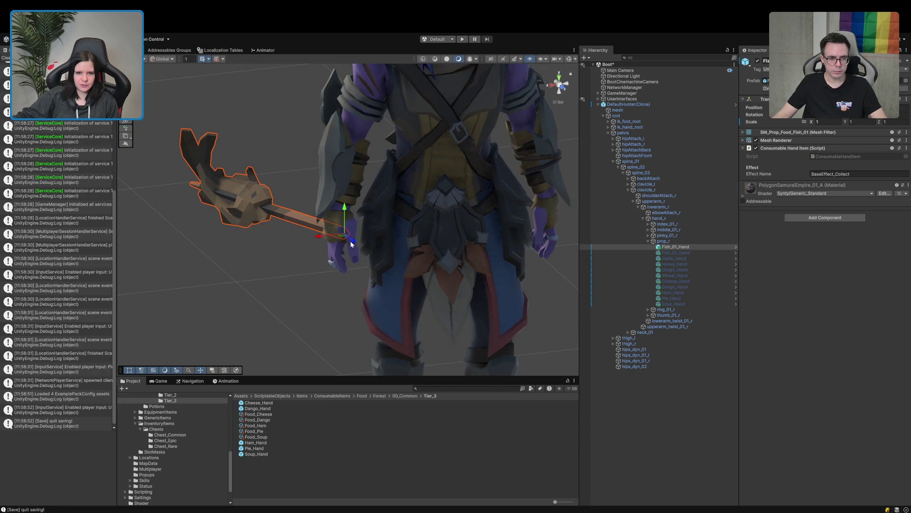
Rotate the fish down-right, adjust its height in the hand, then delete Fish_01_Hand.
mouse_move(352, 219)
left_mouse_down()
mouse_move(415, 381)
mouse_move(414, 359)
left_mouse_up()
key("w")
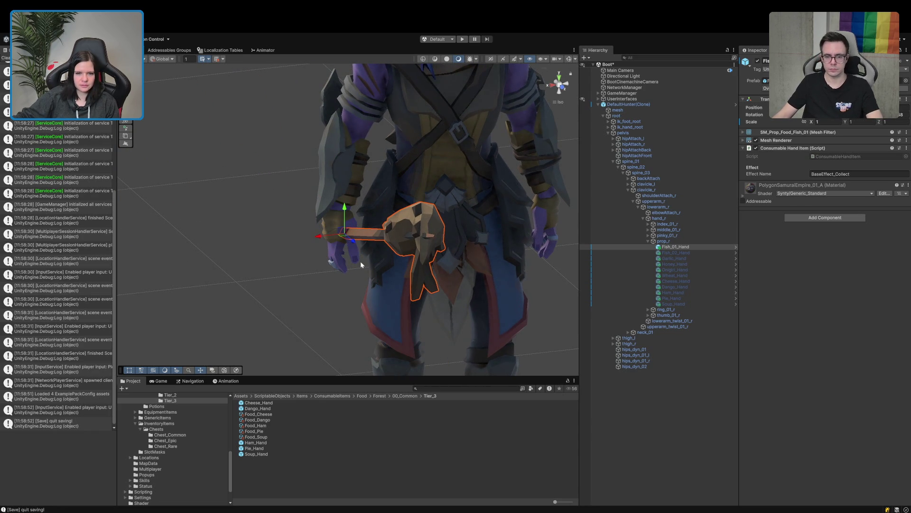
mouse_move(353, 244)
left_mouse_down()
mouse_move(293, 231)
mouse_move(300, 223)
mouse_move(341, 242)
mouse_move(385, 227)
mouse_move(386, 211)
mouse_move(589, 192)
mouse_move(660, 203)
left_mouse_up()
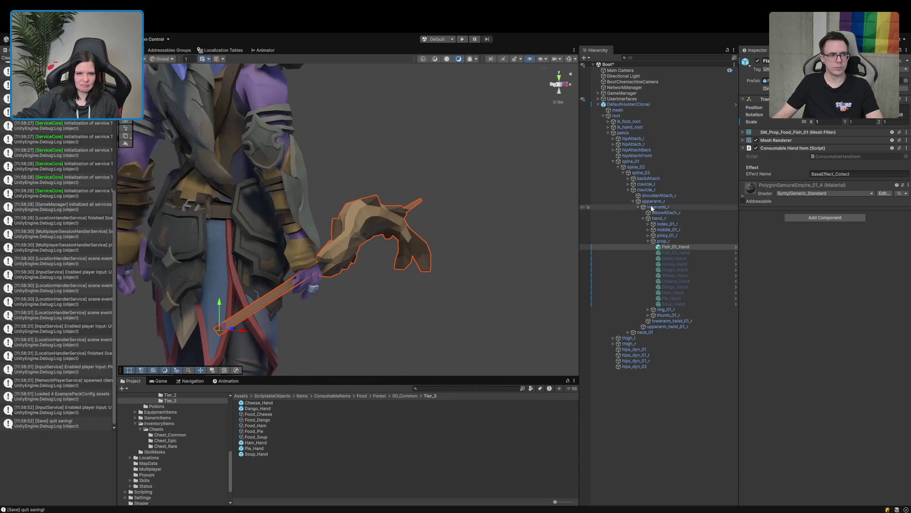
left_click_drag(273, 280, 229, 304)
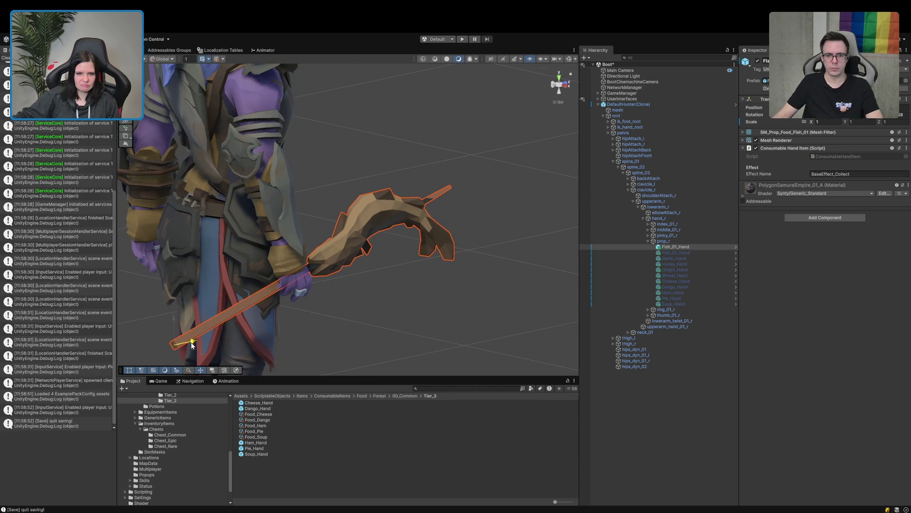
mouse_move(190, 342)
left_mouse_down()
mouse_move(120, 329)
mouse_move(112, 263)
mouse_move(56, 285)
mouse_move(902, 308)
mouse_move(896, 321)
mouse_move(712, 118)
left_mouse_up()
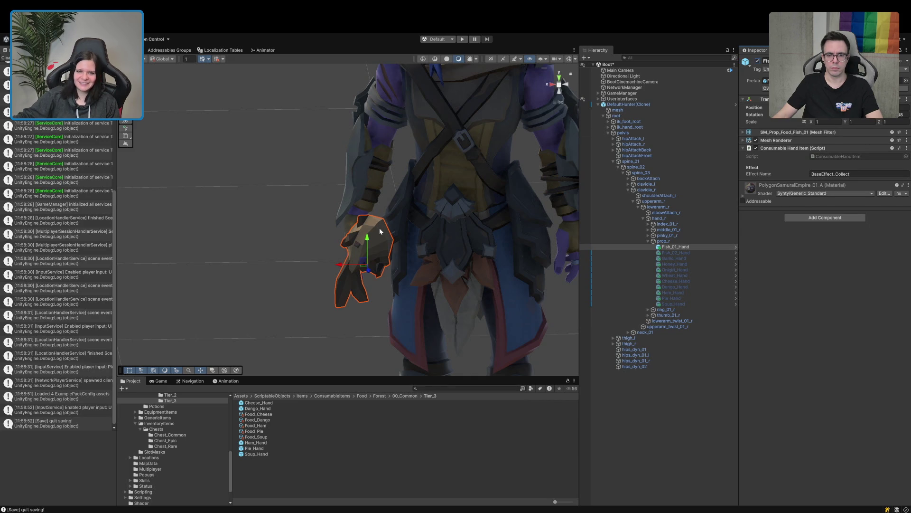
left_click(696, 244)
key("Delete")
Enable Fish_02_Hand, lay the fish horizontally and shift it right and down.
left_click(754, 60)
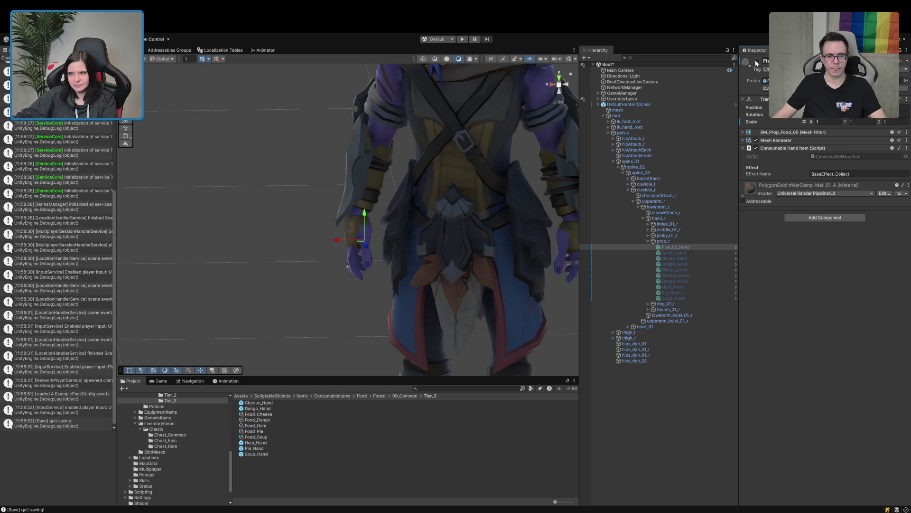
left_click(756, 61)
key("f")
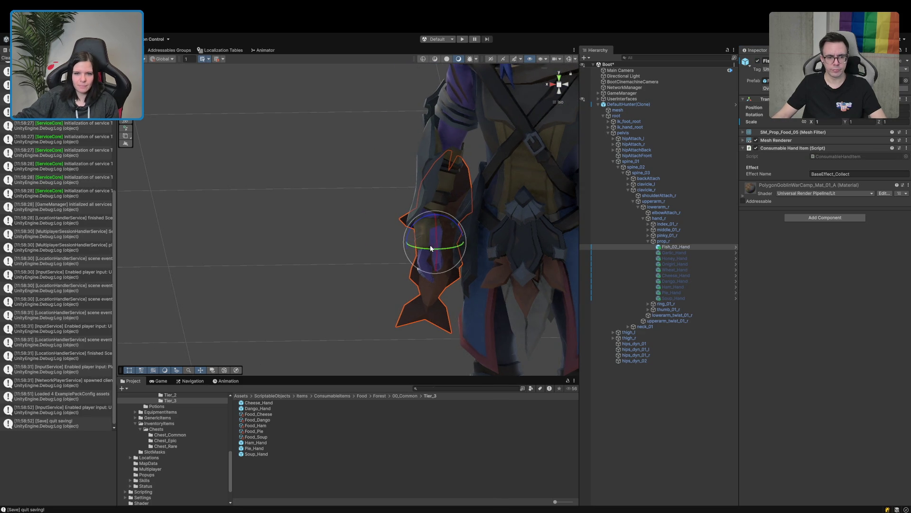
mouse_move(435, 227)
left_mouse_down()
mouse_move(455, 318)
mouse_move(416, 221)
mouse_move(338, 252)
left_mouse_up()
key("w")
mouse_move(413, 246)
left_mouse_down()
mouse_move(448, 241)
mouse_move(436, 252)
left_mouse_up()
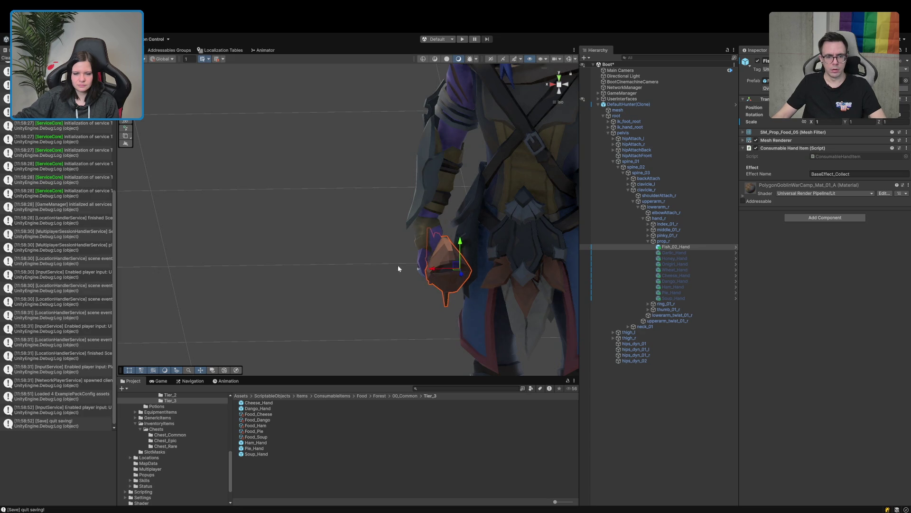
Check the held fish from another angle, then delete Fish_02_Hand.
scroll(436, 252, "up", 5)
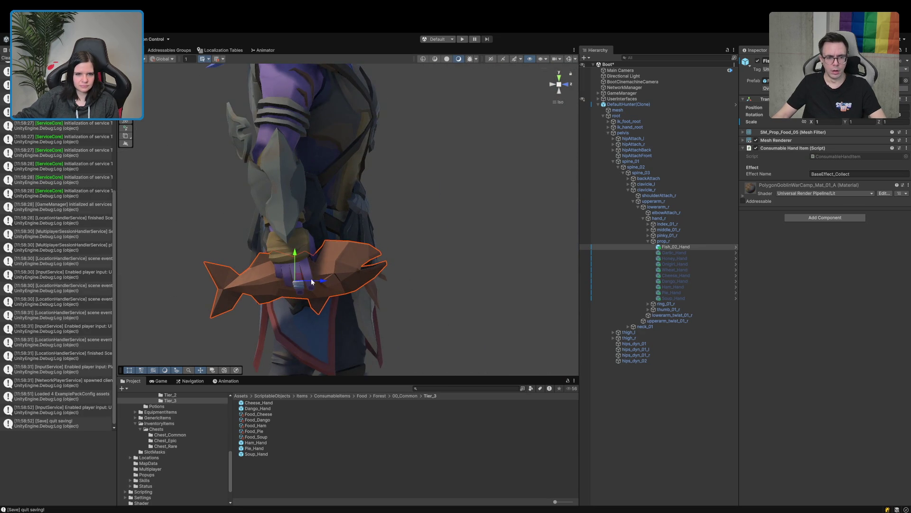
mouse_move(353, 273)
left_mouse_down()
mouse_move(295, 299)
mouse_move(407, 295)
mouse_move(271, 293)
mouse_move(285, 289)
left_mouse_up()
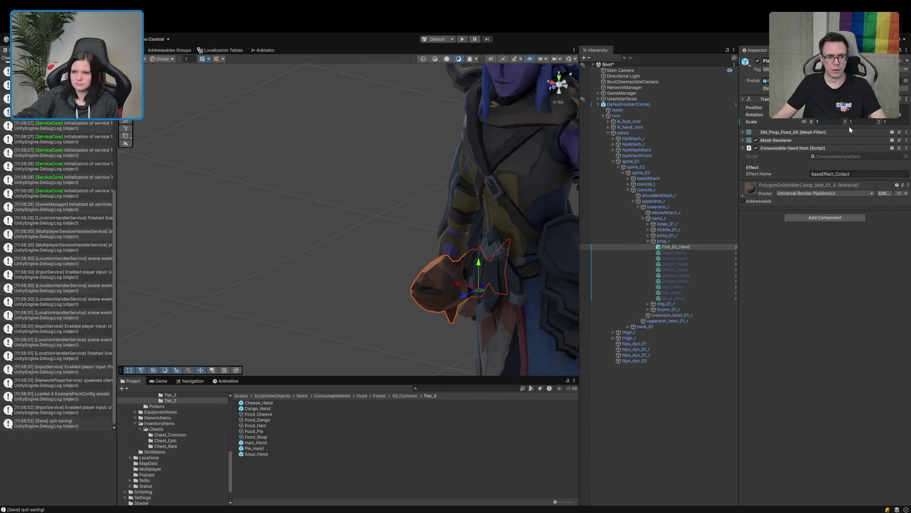
left_click(682, 247)
key("Delete")
Enable Garlic_Hand, nudge the garlic rope right and down, and rotate it outward.
left_click(758, 61)
key("f")
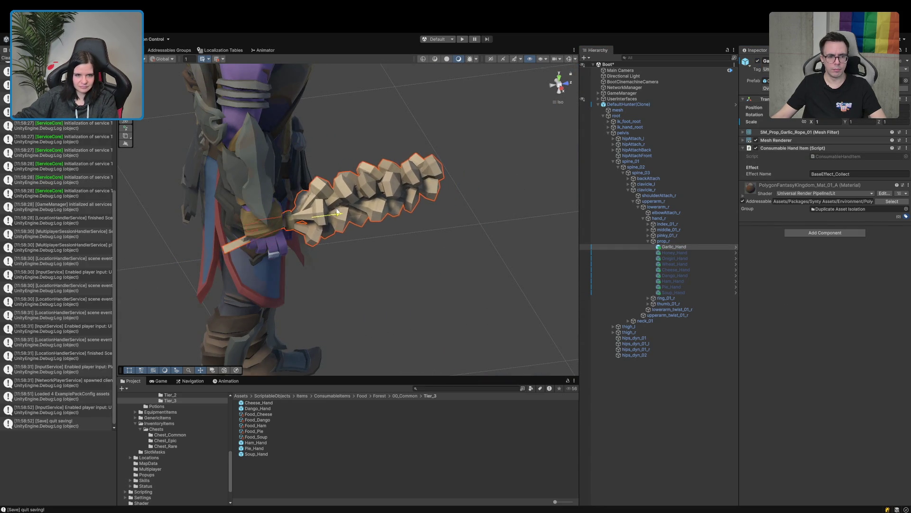
left_click_drag(230, 252, 296, 236)
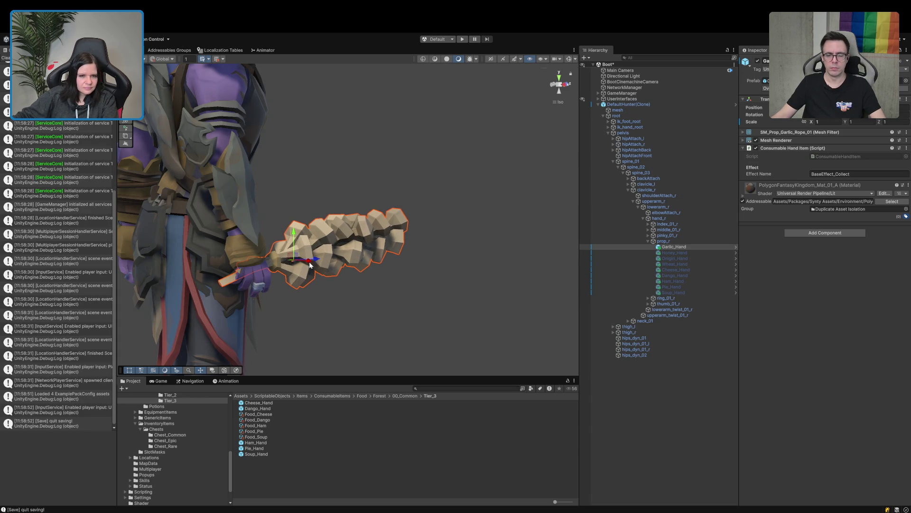
left_click_drag(309, 264, 313, 297)
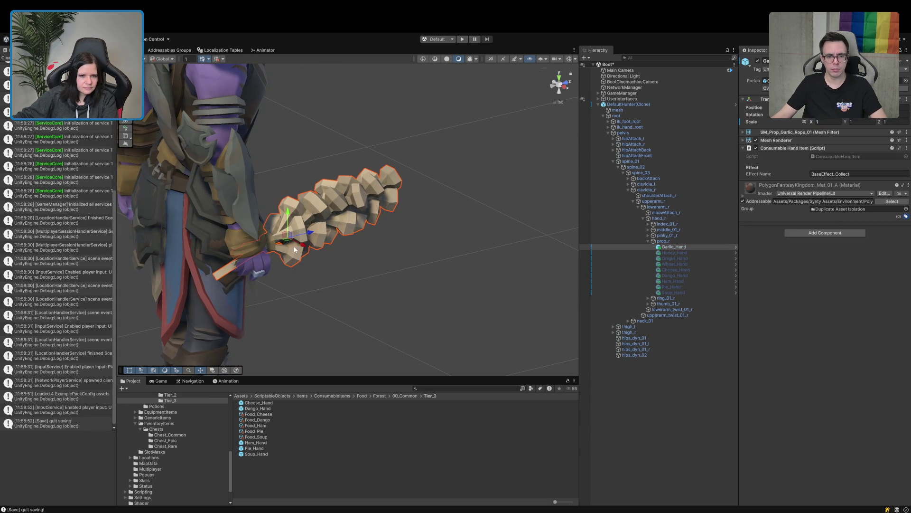
mouse_move(304, 249)
left_mouse_down()
mouse_move(372, 228)
mouse_move(312, 274)
mouse_move(282, 269)
left_mouse_up()
key("e")
mouse_move(265, 265)
left_mouse_down()
mouse_move(294, 252)
mouse_move(378, 271)
mouse_move(394, 240)
mouse_move(299, 271)
mouse_move(456, 265)
mouse_move(439, 280)
mouse_move(474, 289)
left_mouse_up()
key("e")
Inspect the garlic from the front-left, delete Garlic_Hand and enable Honey_Hand.
left_click(653, 426)
mouse_move(414, 310)
left_mouse_down()
mouse_move(391, 264)
mouse_move(419, 293)
mouse_move(630, 361)
mouse_move(428, 329)
mouse_move(464, 240)
mouse_move(421, 267)
mouse_move(496, 320)
mouse_move(594, 341)
left_mouse_up()
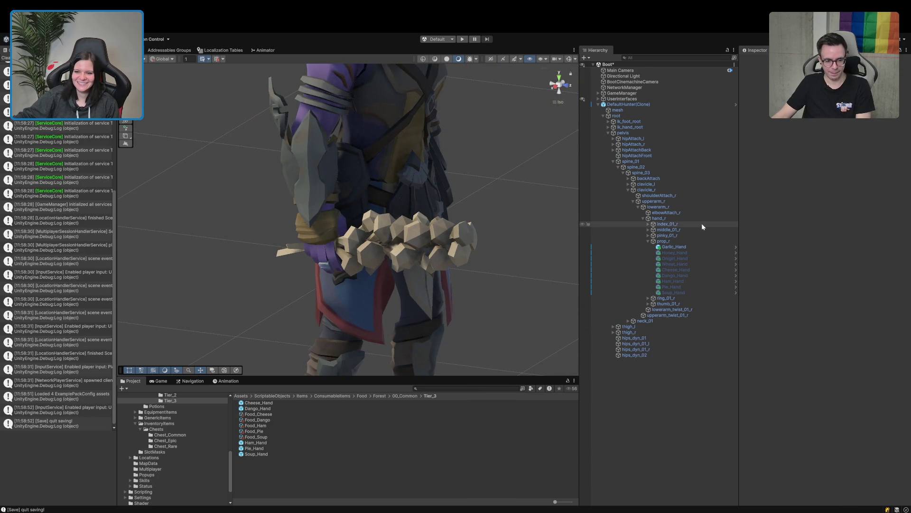
left_click(680, 245)
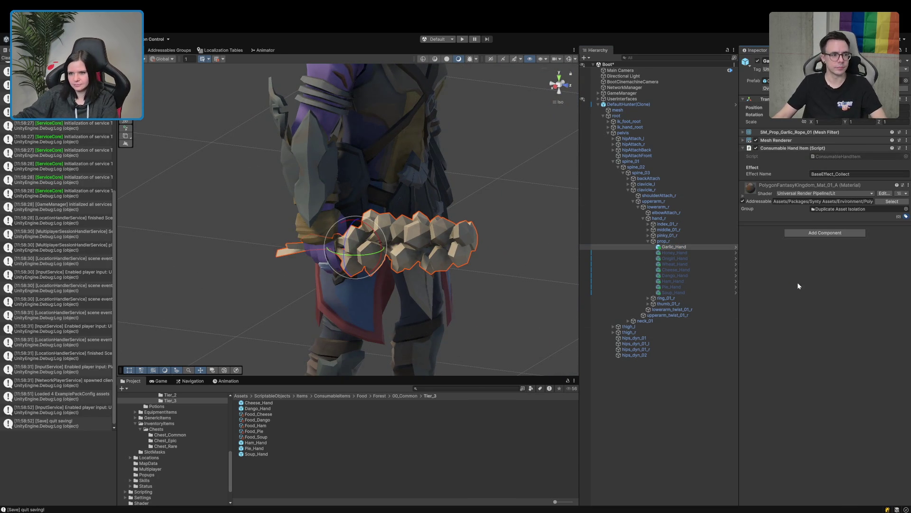
left_click(688, 244)
key("Delete")
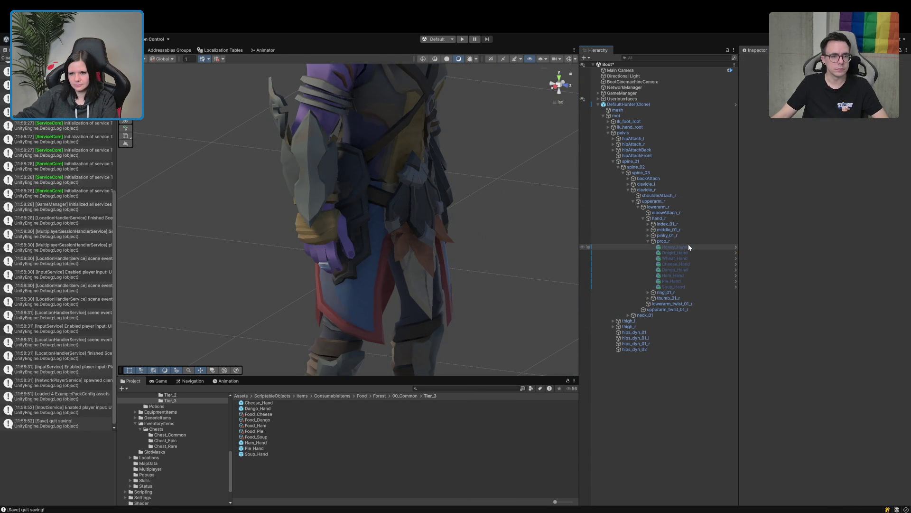
left_click(758, 61)
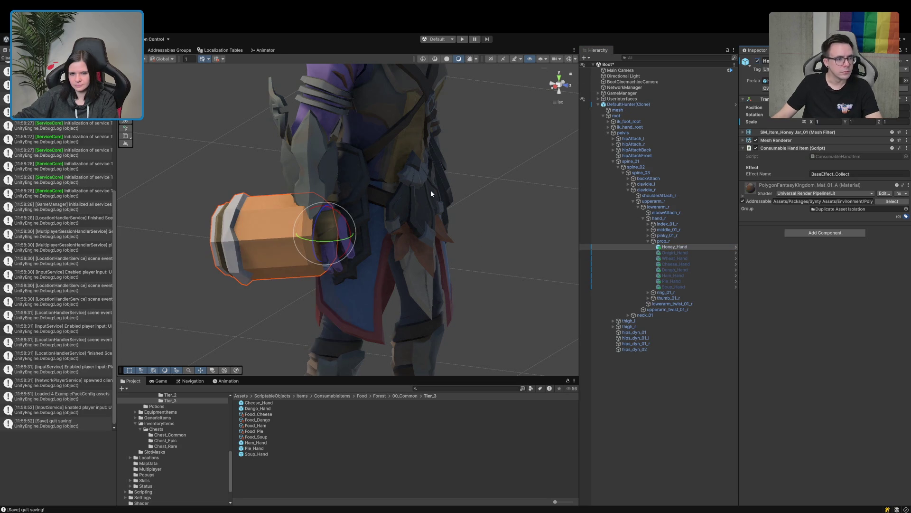
Stand the honey jar upright in the hand and shrink it to 0.46378 scale.
mouse_move(324, 222)
left_mouse_down()
mouse_move(370, 238)
mouse_move(317, 255)
left_mouse_up()
left_click_drag(450, 221, 463, 309)
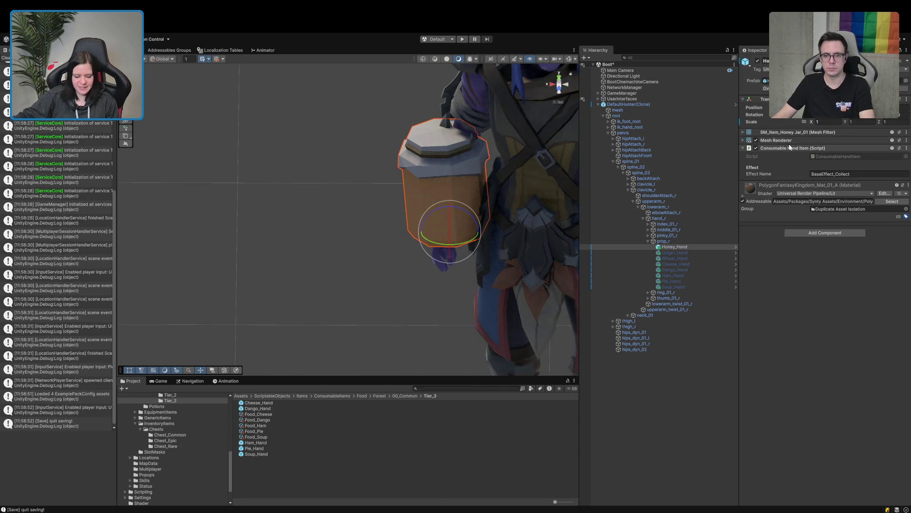
key("r")
left_click_drag(449, 231, 434, 234)
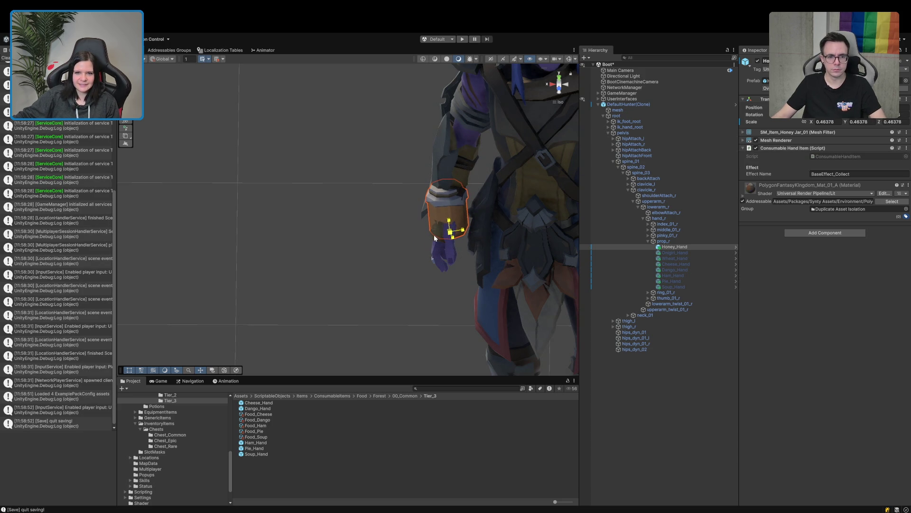
Tilt and reposition the honey jar in the hand, then delete Honey_Hand.
key("w")
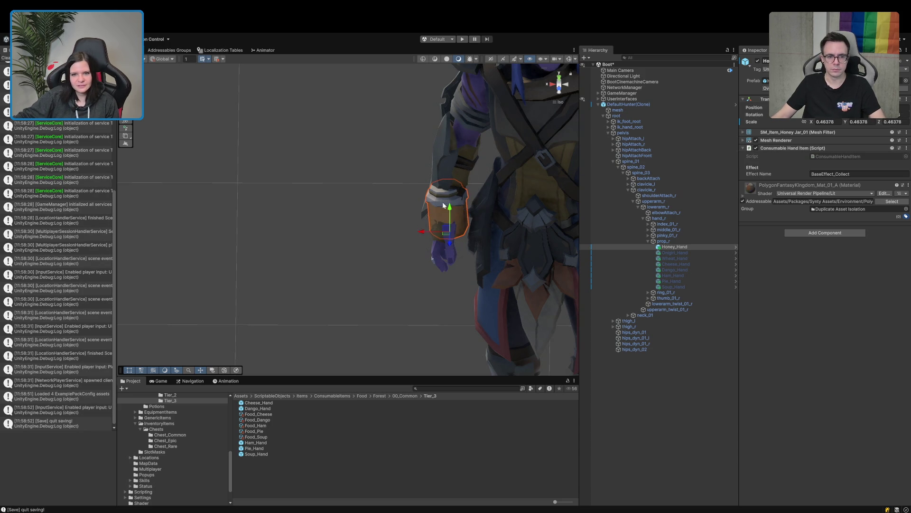
key("e")
mouse_move(450, 229)
left_mouse_down()
mouse_move(447, 289)
mouse_move(568, 283)
mouse_move(309, 266)
mouse_move(352, 272)
mouse_move(320, 273)
left_mouse_up()
key("w")
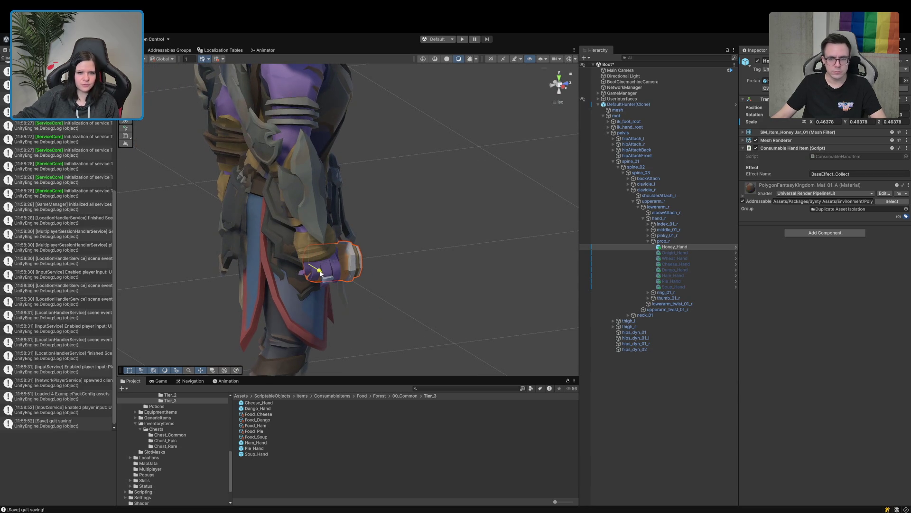
mouse_move(309, 237)
left_mouse_down()
mouse_move(330, 257)
mouse_move(195, 278)
mouse_move(422, 283)
mouse_move(412, 226)
left_mouse_up()
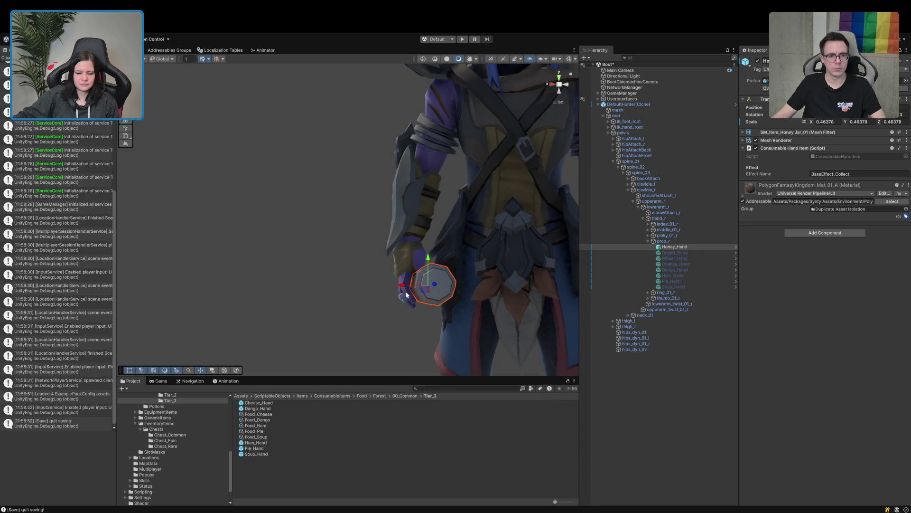
mouse_move(402, 285)
left_mouse_down()
mouse_move(368, 340)
mouse_move(541, 283)
mouse_move(633, 270)
left_mouse_up()
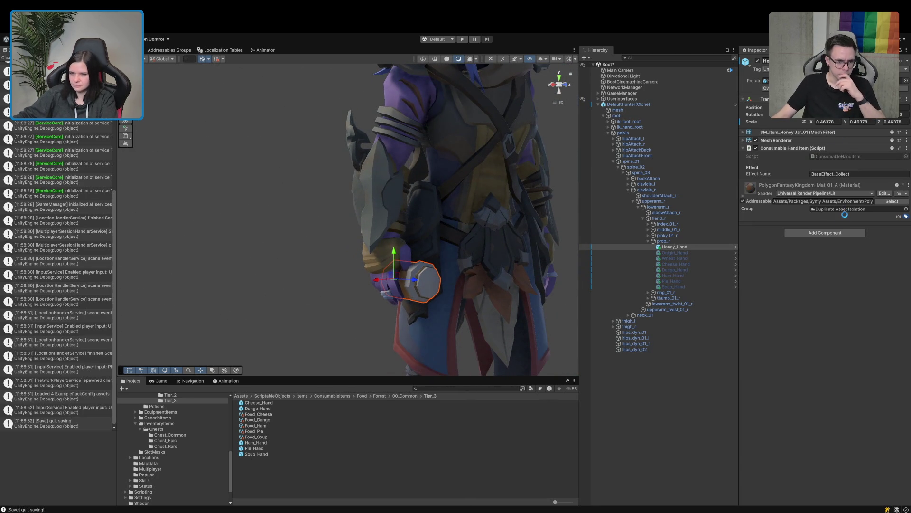
key("Delete")
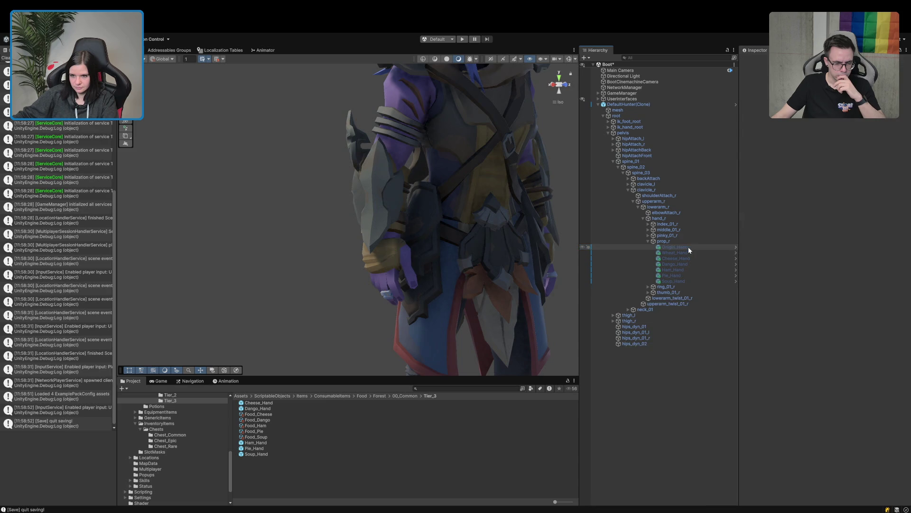
Activate Onigiri_Hand and push the onigiri along its blue axis toward the hand.
left_click(687, 246)
left_click(758, 62)
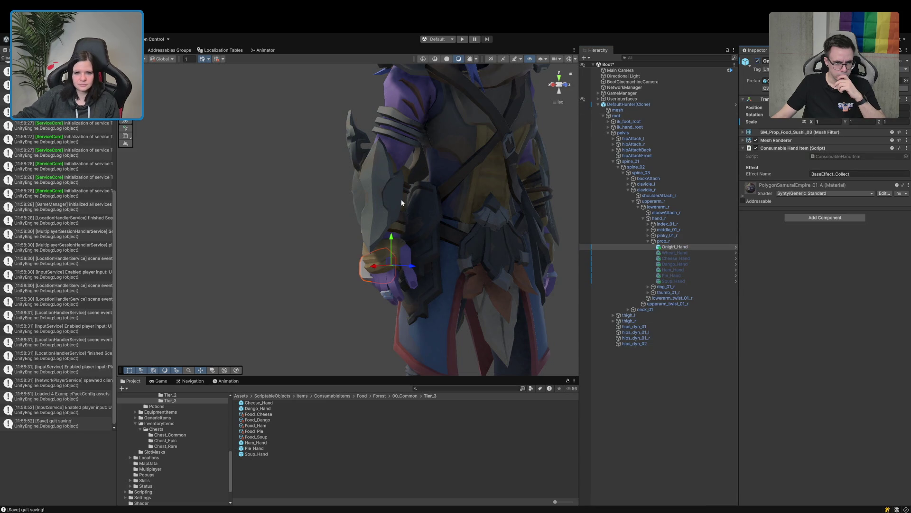
mouse_move(411, 270)
left_mouse_down()
mouse_move(482, 272)
mouse_move(480, 339)
mouse_move(392, 350)
mouse_move(645, 225)
mouse_move(444, 337)
mouse_move(470, 328)
mouse_move(429, 335)
left_mouse_up()
key("e")
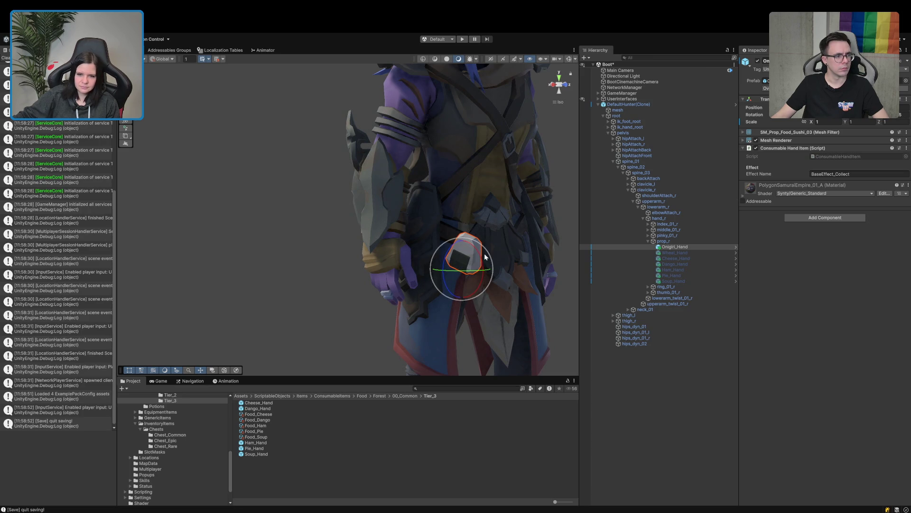
left_click_drag(489, 309, 349, 318)
key("w")
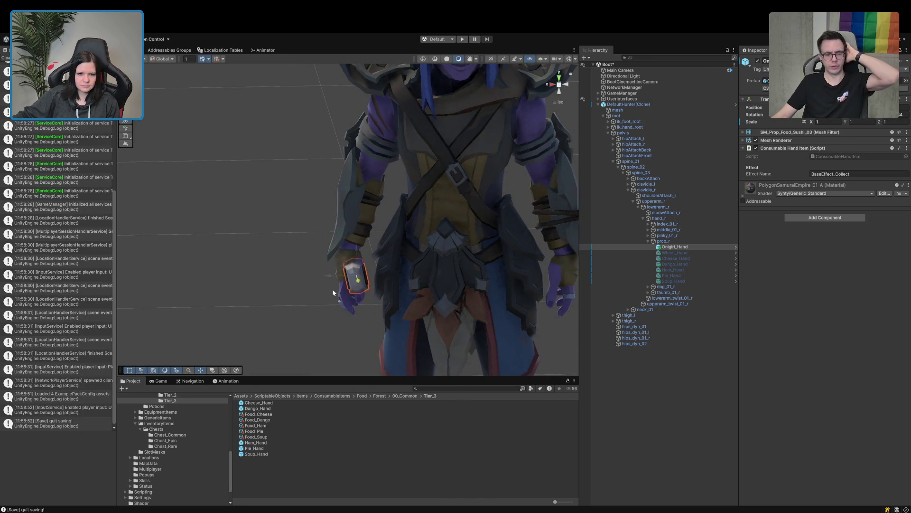
Check the onigiri from side and front views, nudge it right, then delete Onigiri_Hand.
mouse_move(326, 288)
left_mouse_down()
mouse_move(385, 241)
mouse_move(289, 272)
left_mouse_up()
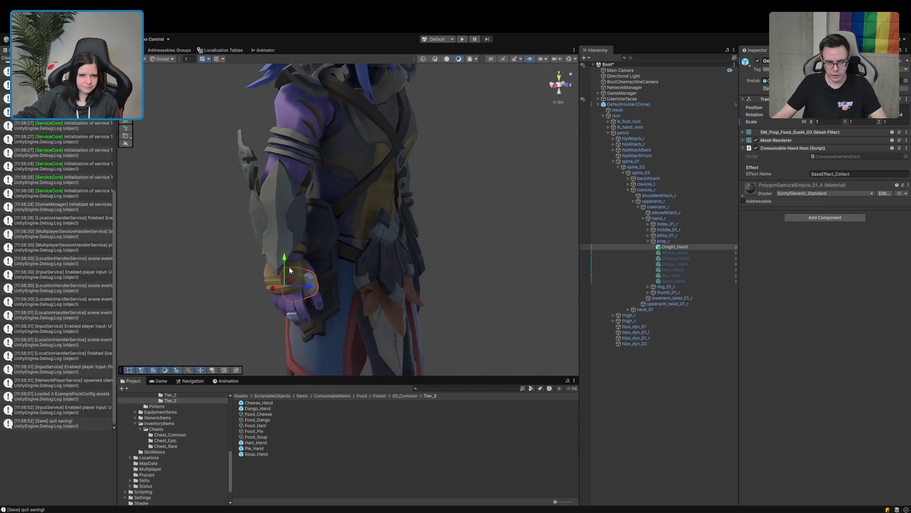
mouse_move(288, 270)
left_mouse_down()
mouse_move(285, 299)
mouse_move(265, 311)
mouse_move(159, 301)
mouse_move(350, 308)
mouse_move(443, 297)
mouse_move(318, 303)
left_mouse_up()
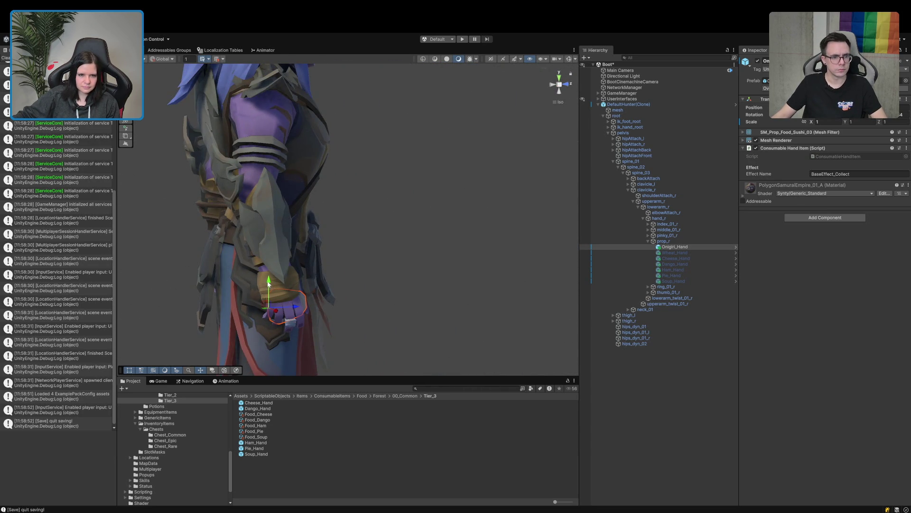
mouse_move(363, 305)
left_mouse_down()
mouse_move(175, 315)
mouse_move(171, 308)
left_mouse_up()
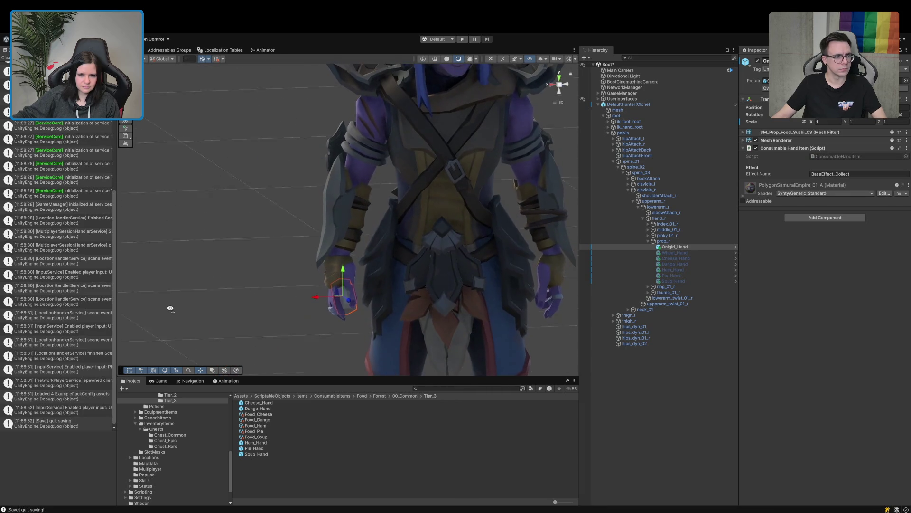
left_click_drag(308, 296, 314, 295)
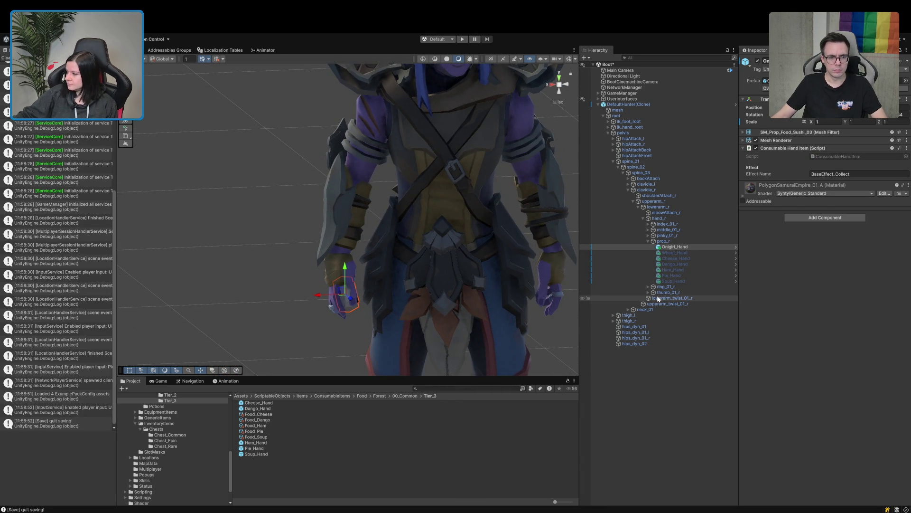
mouse_move(434, 286)
left_mouse_down()
mouse_move(434, 264)
mouse_move(573, 285)
left_mouse_up()
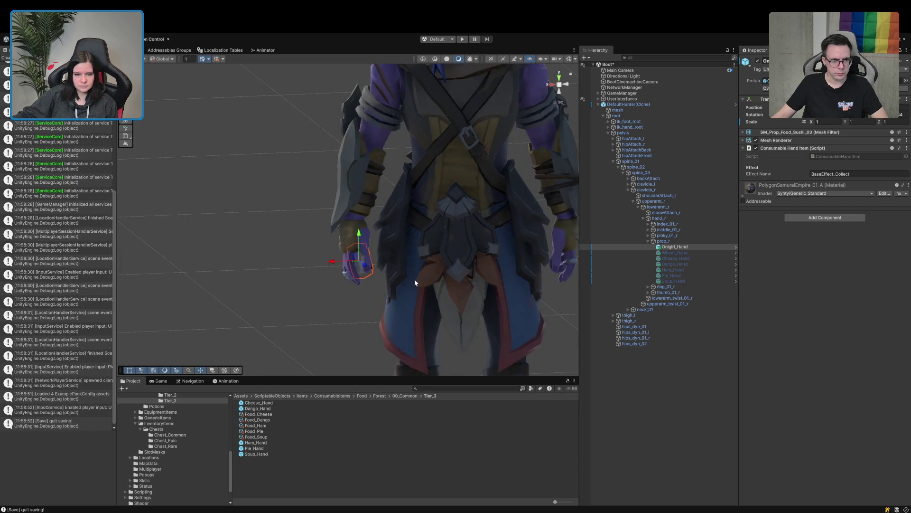
mouse_move(655, 363)
left_mouse_down()
mouse_move(372, 256)
mouse_move(380, 286)
mouse_move(360, 319)
mouse_move(108, 313)
mouse_move(193, 316)
mouse_move(221, 327)
left_mouse_up()
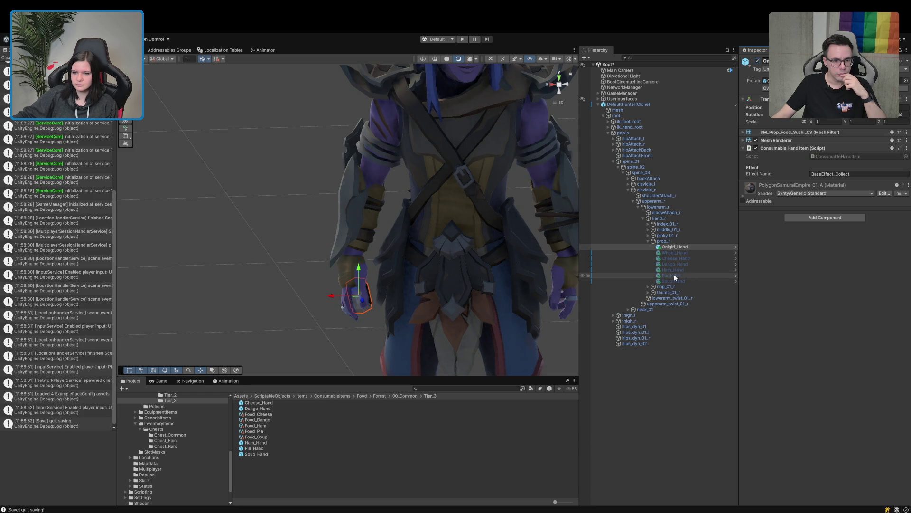
key("Delete")
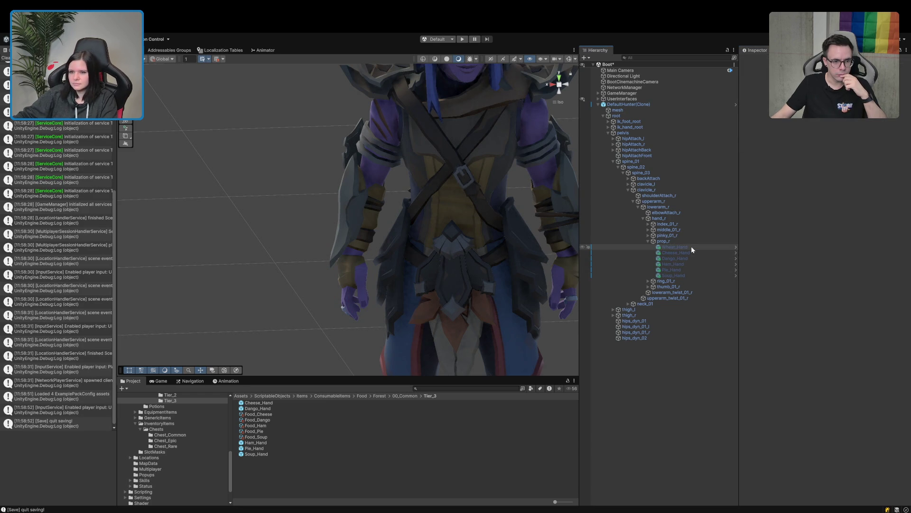
Activate and frame Wheat_Hand, turning the wheat bunch right, tilting it up and nudging it.
left_click(691, 246)
left_click(757, 62)
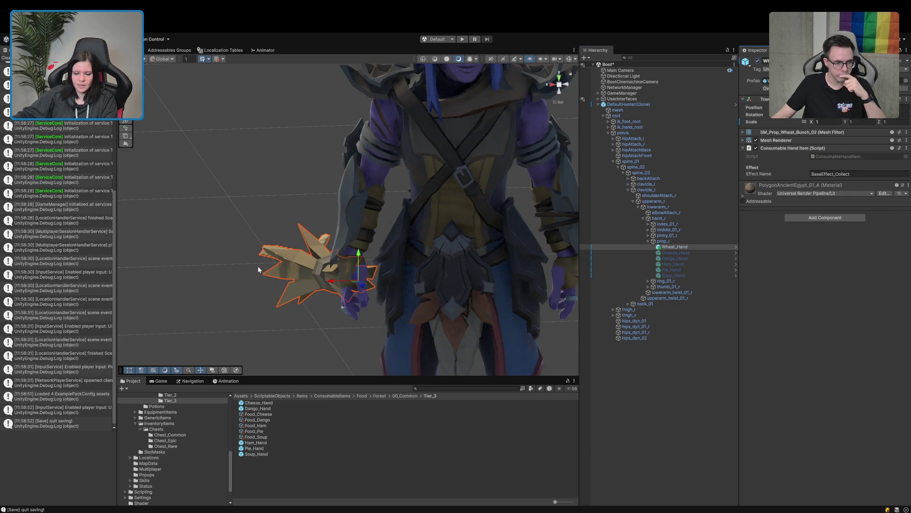
key("f")
key("e")
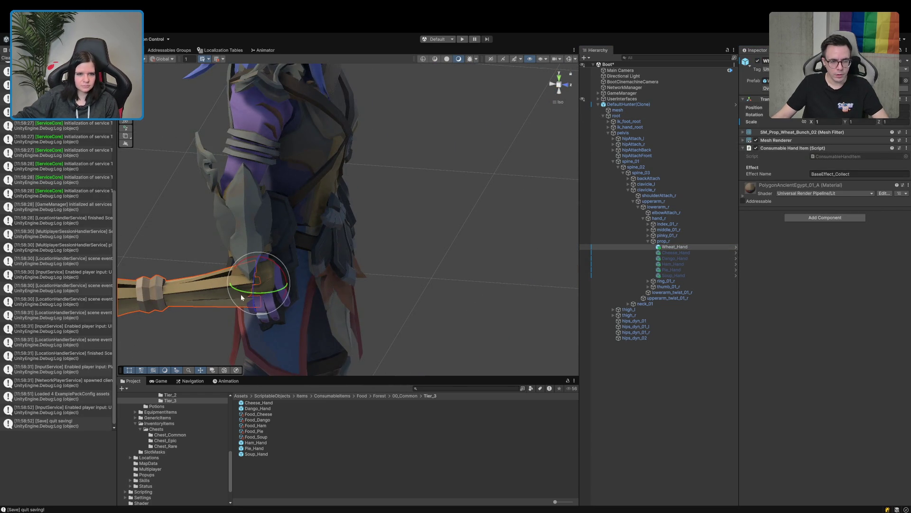
mouse_move(241, 291)
left_mouse_down()
mouse_move(414, 285)
mouse_move(390, 290)
left_mouse_up()
mouse_move(284, 279)
left_mouse_down()
mouse_move(275, 268)
mouse_move(260, 275)
left_mouse_up()
key("w")
mouse_move(252, 308)
left_mouse_down()
mouse_move(270, 300)
mouse_move(192, 317)
mouse_move(250, 312)
left_mouse_up()
Angle the wheat bunch down-left and slide it left into the grip.
key("e")
mouse_move(414, 257)
left_mouse_down()
mouse_move(388, 266)
mouse_move(426, 277)
mouse_move(475, 247)
mouse_move(328, 300)
left_mouse_up()
mouse_move(457, 324)
left_mouse_down()
mouse_move(407, 287)
mouse_move(412, 266)
mouse_move(432, 260)
left_mouse_up()
key("w")
mouse_move(331, 261)
left_mouse_down()
mouse_move(317, 263)
mouse_move(287, 319)
mouse_move(270, 319)
left_mouse_up()
mouse_move(377, 239)
left_mouse_down()
mouse_move(371, 271)
mouse_move(518, 230)
mouse_move(273, 280)
mouse_move(280, 274)
mouse_move(196, 340)
mouse_move(206, 277)
mouse_move(360, 219)
mouse_move(308, 297)
mouse_move(266, 301)
left_mouse_up()
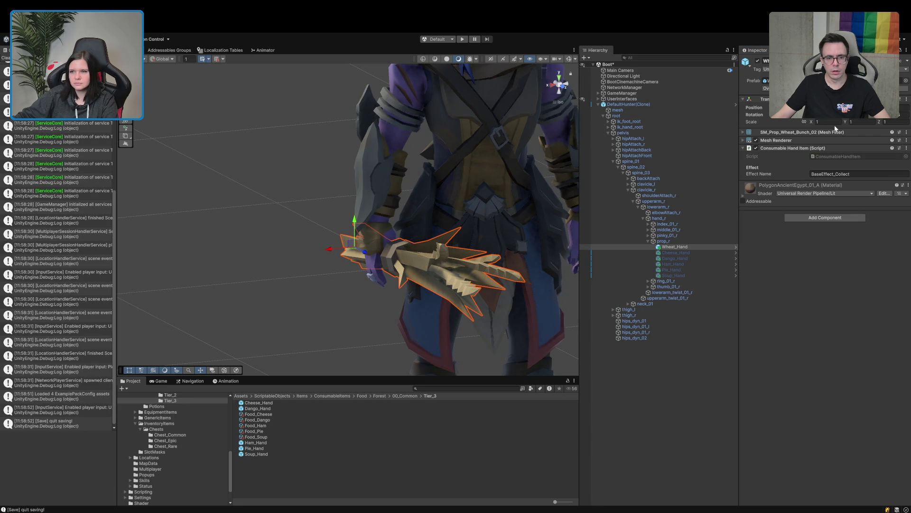
Activate Cheese_Hand and rotate the cheese to sit in the hand.
left_click(691, 253)
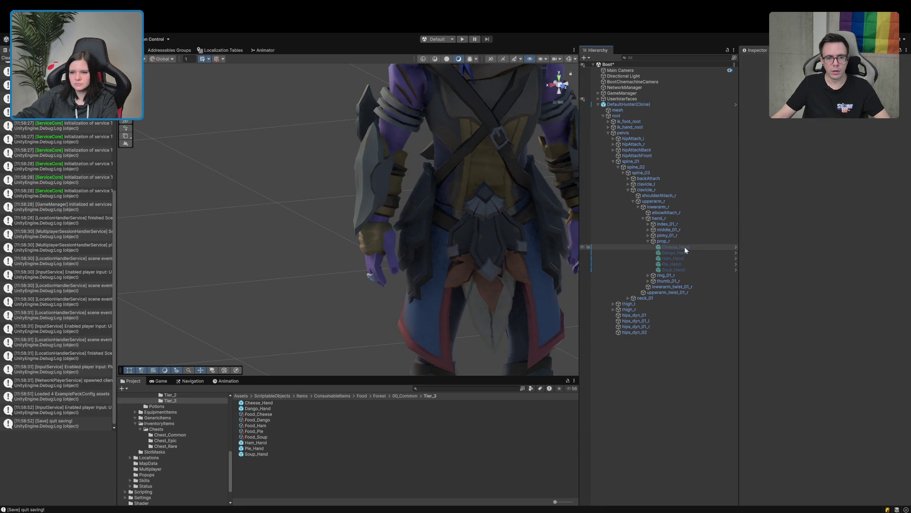
left_click(757, 61)
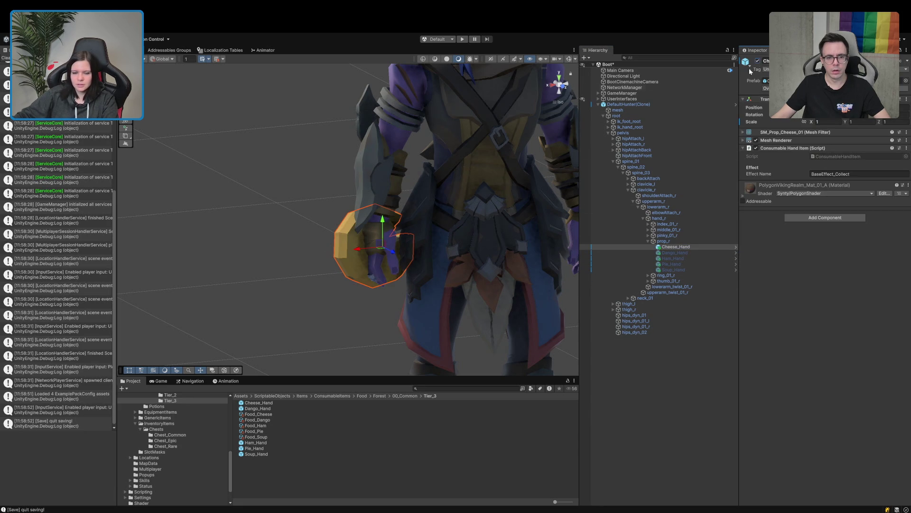
key("e")
left_click_drag(389, 258, 285, 269)
key("w")
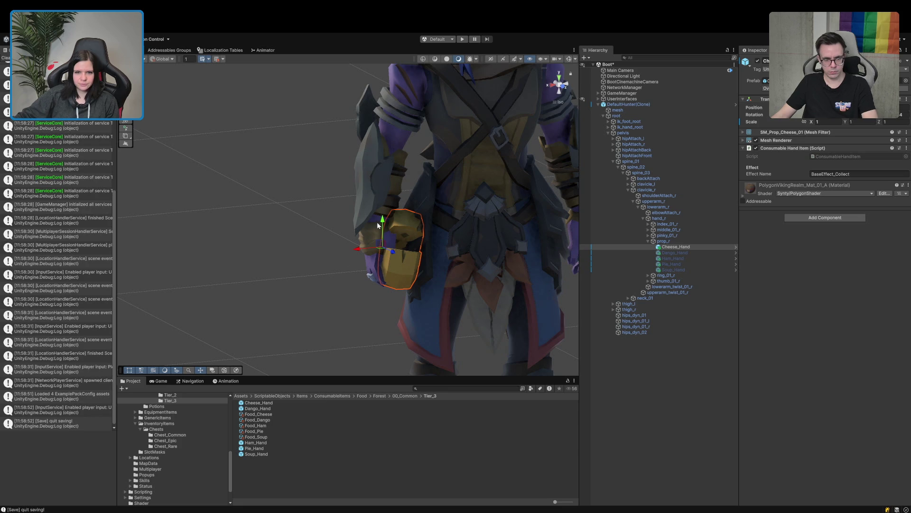
mouse_move(381, 221)
left_mouse_down()
mouse_move(462, 275)
mouse_move(510, 265)
left_mouse_up()
key("e")
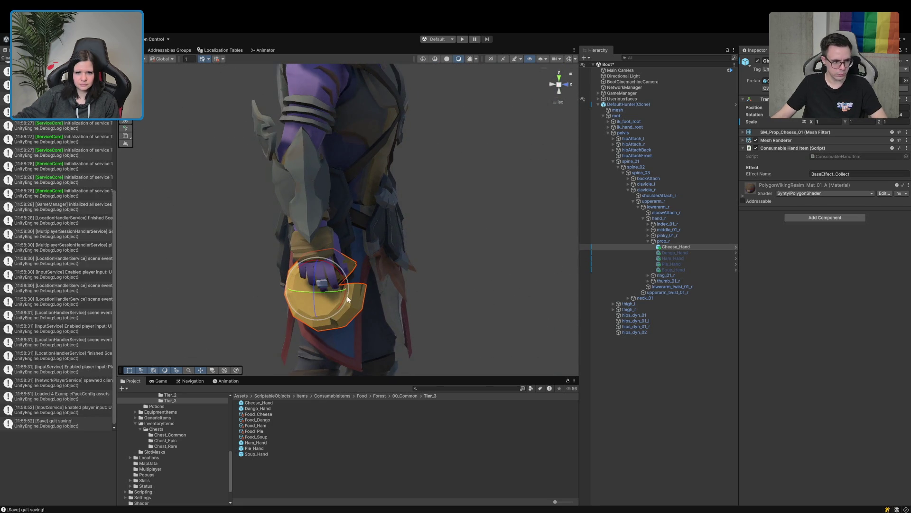
left_click_drag(346, 289, 315, 311)
left_click_drag(378, 250, 266, 180)
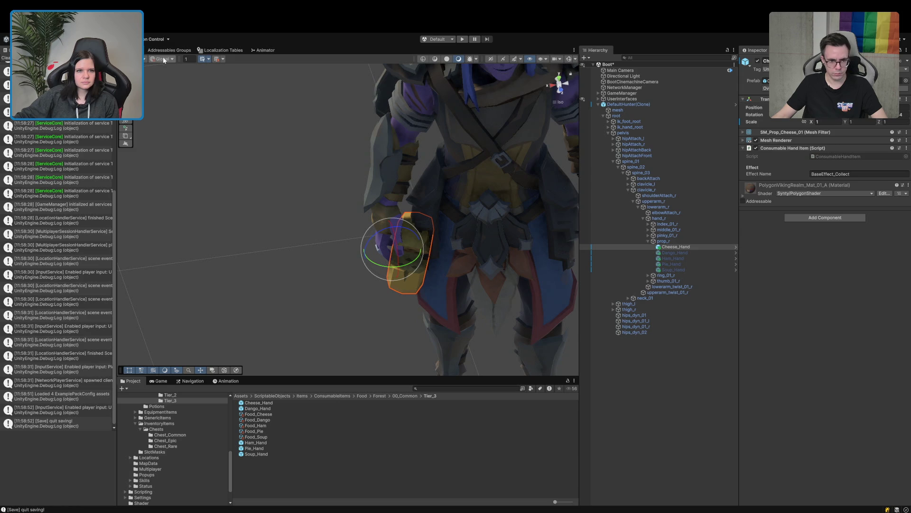
Rotate the cheese about its local axis, return to global, and move it up-right into the hand.
key("x")
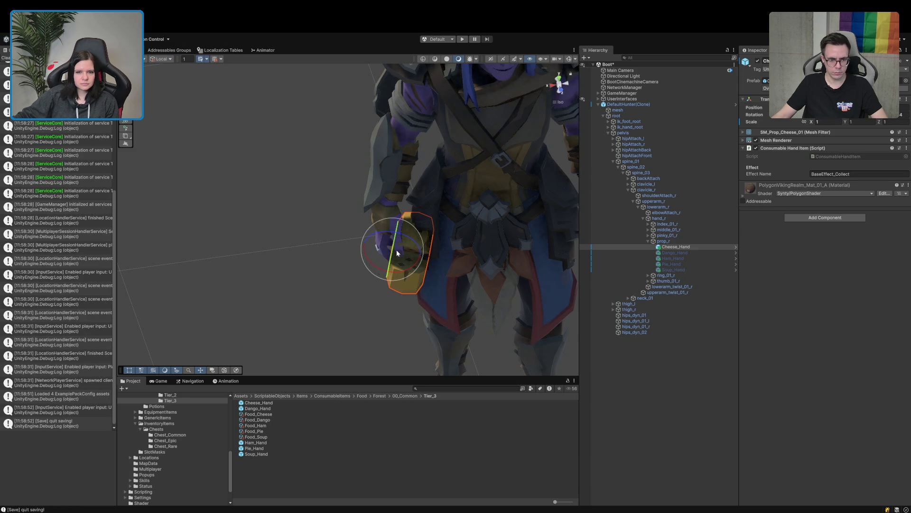
left_click_drag(393, 249, 380, 305)
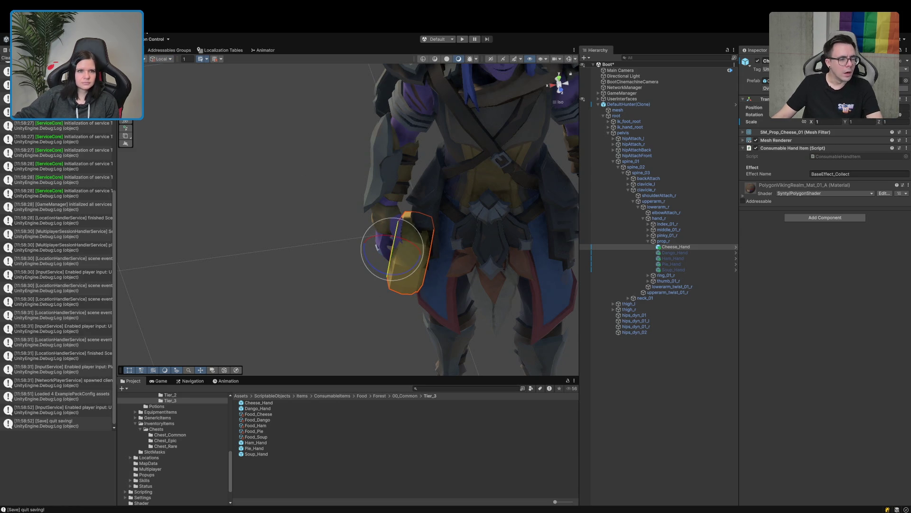
left_click(159, 60)
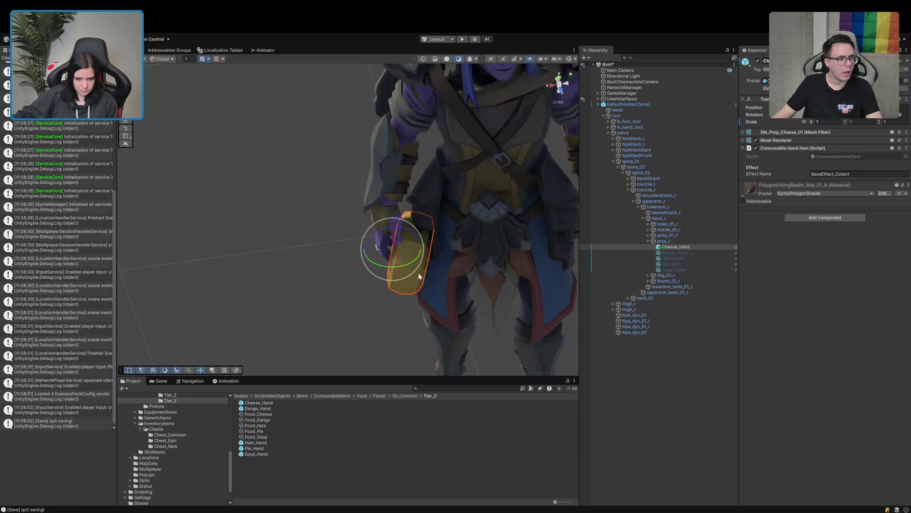
key("w")
key("f")
mouse_move(300, 284)
left_mouse_down()
mouse_move(449, 252)
mouse_move(387, 287)
left_mouse_up()
mouse_move(325, 309)
left_mouse_down()
mouse_move(305, 291)
mouse_move(306, 256)
mouse_move(340, 260)
mouse_move(216, 315)
mouse_move(304, 295)
left_mouse_up()
key("e")
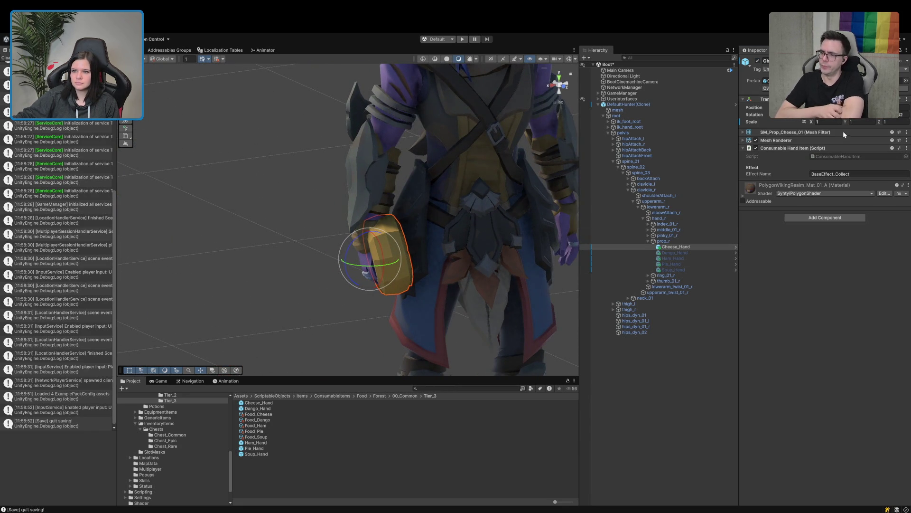
Delete Cheese_Hand and recentre the view on the character.
left_click(690, 246)
key("Delete")
left_click_drag(510, 266, 440, 265)
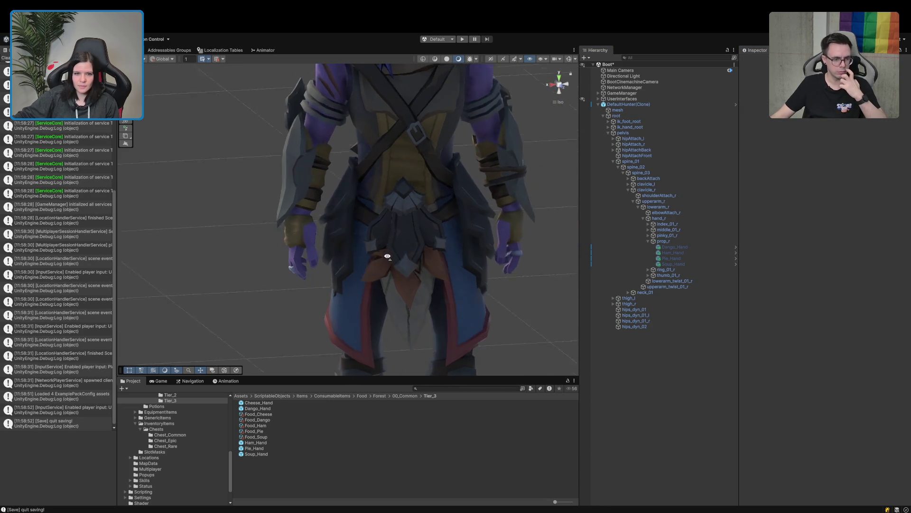
Activate Dango_Hand and lower the dango along the vertical axis in the hand.
left_click(675, 247)
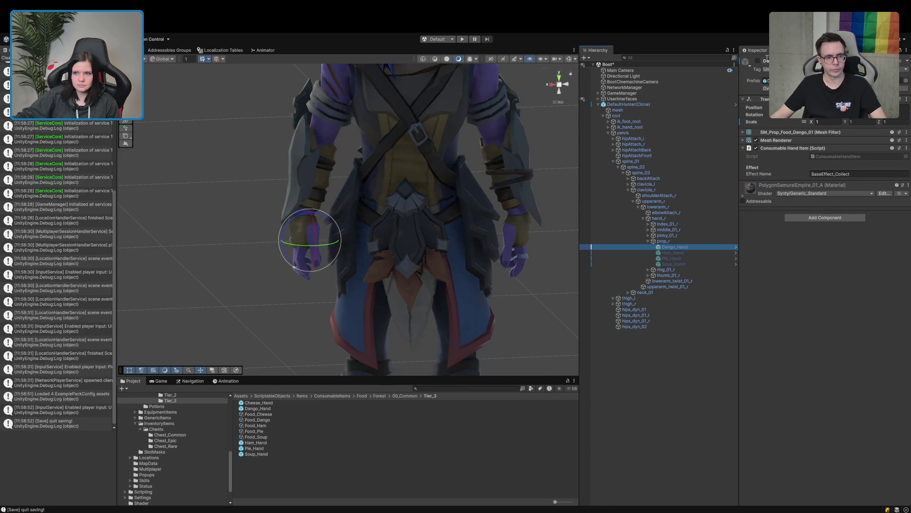
left_click(757, 60)
mouse_move(272, 261)
left_mouse_down()
mouse_move(386, 259)
mouse_move(284, 247)
mouse_move(304, 253)
mouse_move(285, 242)
mouse_move(346, 367)
mouse_move(400, 384)
mouse_move(419, 359)
mouse_move(417, 326)
left_mouse_up()
key("w")
mouse_move(276, 223)
left_mouse_down()
mouse_move(296, 251)
mouse_move(291, 278)
mouse_move(266, 263)
mouse_move(242, 225)
mouse_move(195, 200)
mouse_move(215, 203)
left_mouse_up()
key("e")
key("w")
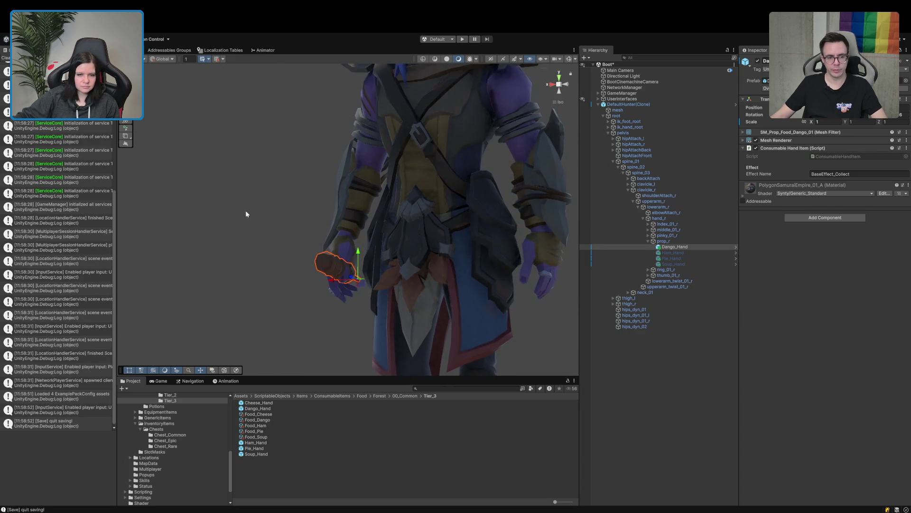
mouse_move(481, 295)
left_mouse_down()
mouse_move(346, 315)
mouse_move(401, 321)
mouse_move(580, 299)
mouse_move(560, 311)
mouse_move(560, 305)
left_mouse_up()
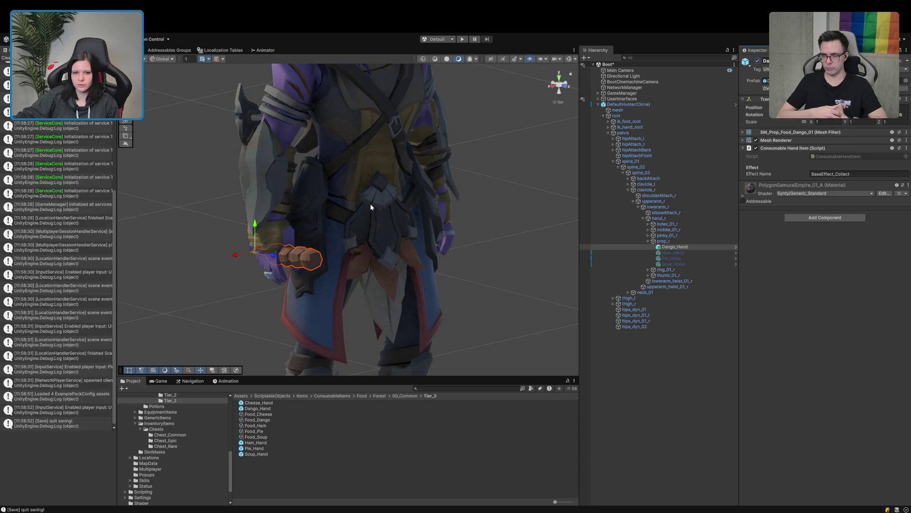
left_click_drag(373, 204, 262, 209)
Delete Dango_Hand and make Ham_Hand active in the right hand.
left_click(669, 241)
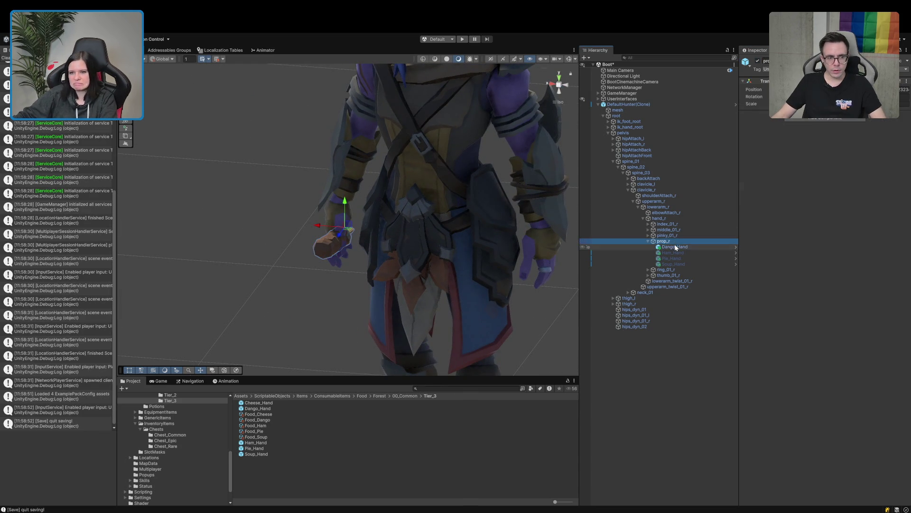
left_click(675, 247)
key("Delete")
left_click(757, 61)
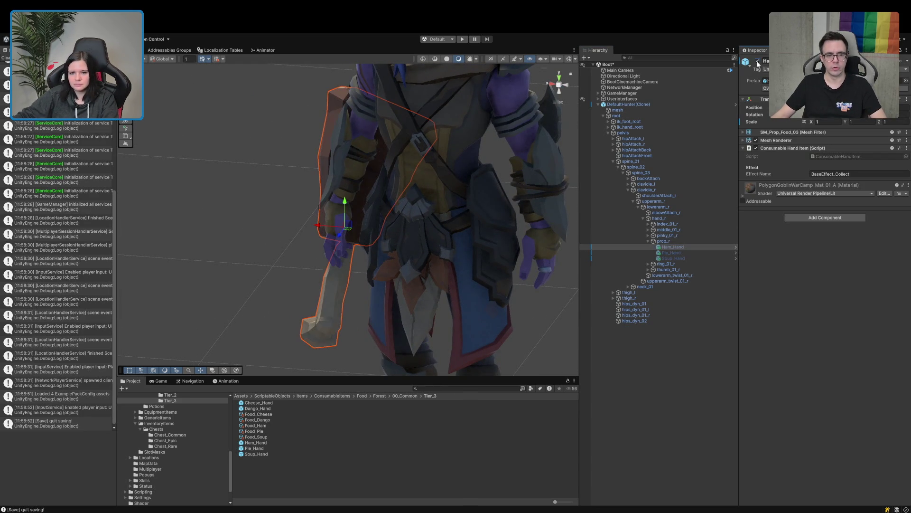
scroll(362, 242, "up", 3)
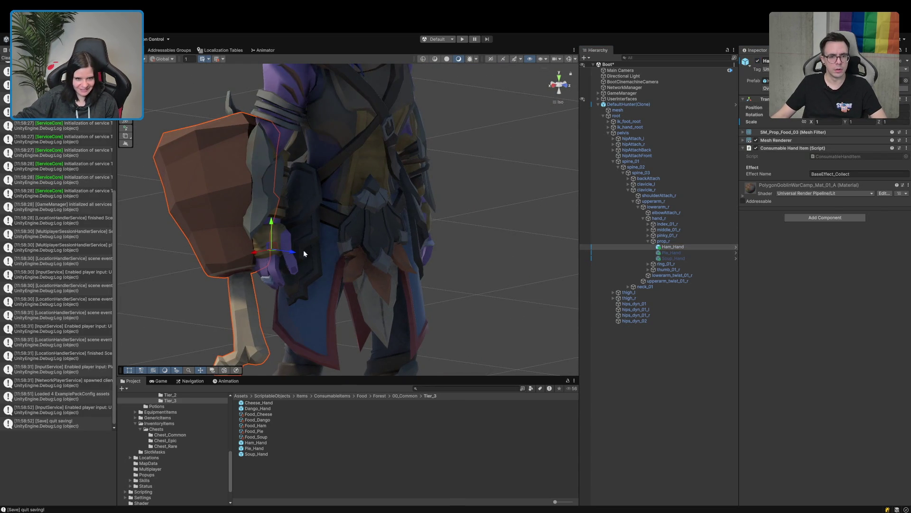
Shrink the ham to 0.69359 scale and move it right along the X axis.
mouse_move(271, 248)
left_mouse_down()
mouse_move(261, 249)
mouse_move(334, 278)
mouse_move(334, 309)
left_mouse_up()
key("w")
mouse_move(293, 255)
left_mouse_down()
mouse_move(280, 247)
mouse_move(281, 205)
mouse_move(293, 257)
left_mouse_up()
mouse_move(317, 224)
left_mouse_down()
mouse_move(416, 309)
mouse_move(464, 312)
left_mouse_up()
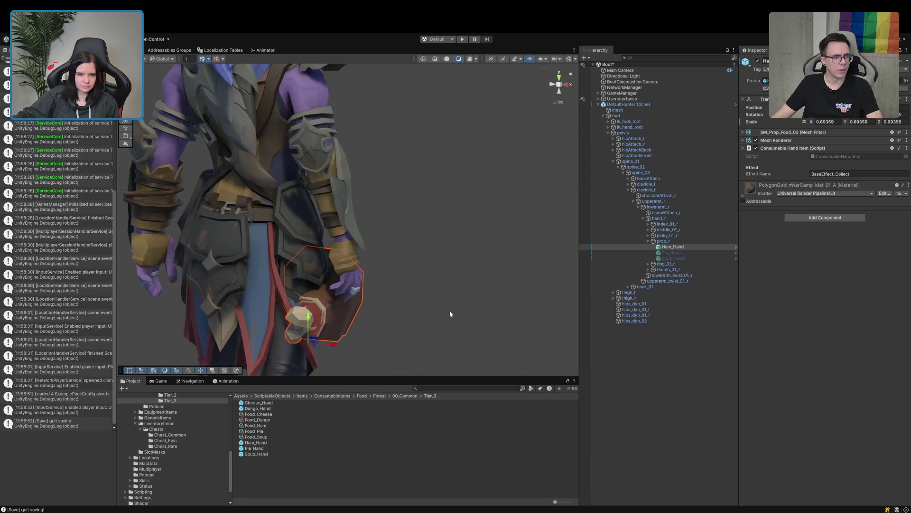
mouse_move(324, 344)
left_mouse_down()
mouse_move(364, 343)
mouse_move(351, 269)
mouse_move(344, 278)
left_mouse_up()
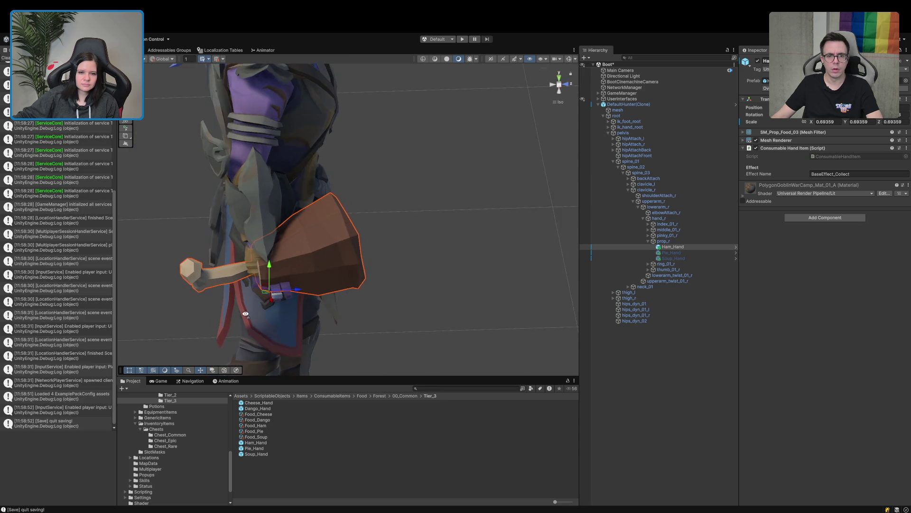
Using front and right views, slide the ham sideways and along its depth axis into the grip.
left_click(552, 86)
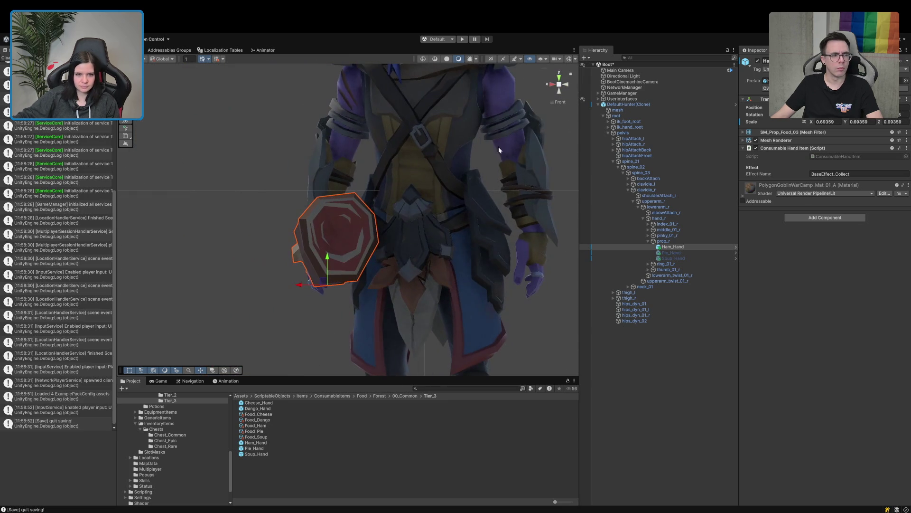
left_click(553, 86)
mouse_move(290, 288)
left_mouse_down()
mouse_move(356, 286)
mouse_move(193, 311)
left_mouse_up()
mouse_move(340, 291)
left_mouse_down()
mouse_move(329, 271)
mouse_move(430, 265)
mouse_move(413, 266)
mouse_move(423, 285)
mouse_move(317, 299)
mouse_move(82, 291)
left_mouse_up()
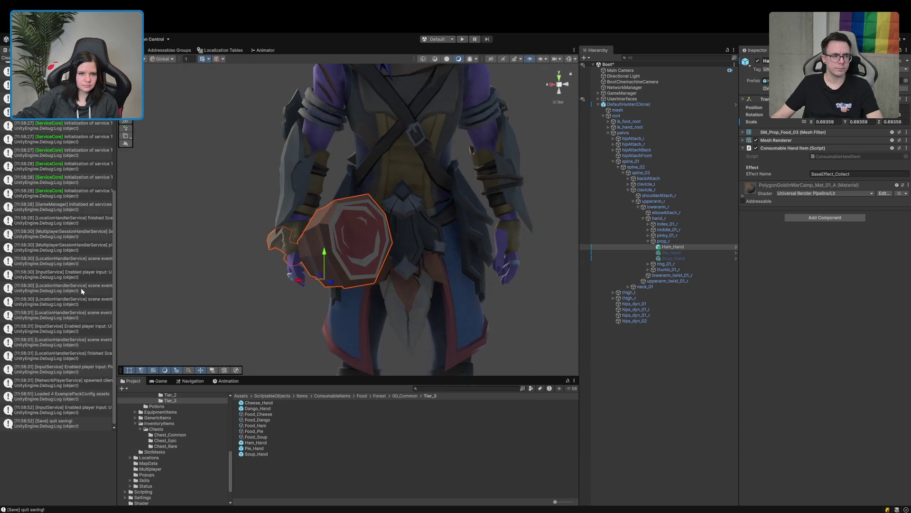
mouse_move(324, 258)
left_mouse_down()
mouse_move(434, 282)
mouse_move(207, 304)
left_mouse_up()
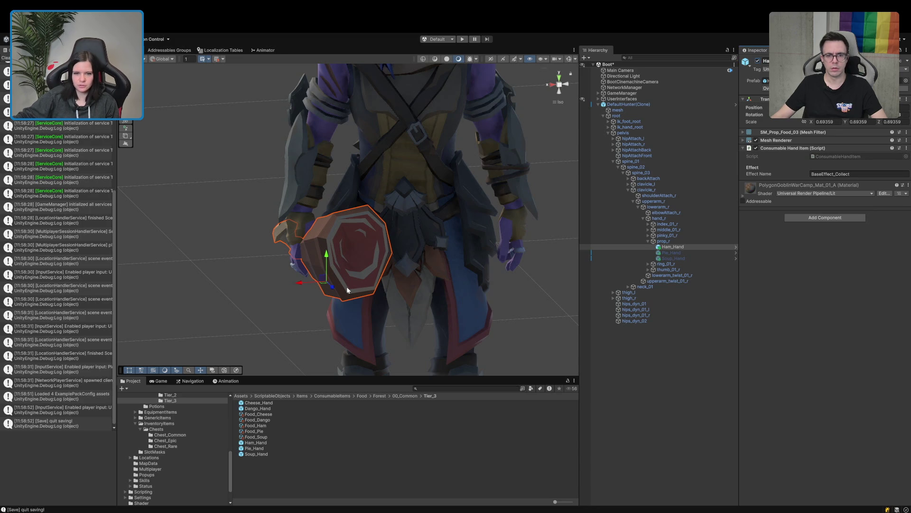
left_click(664, 247)
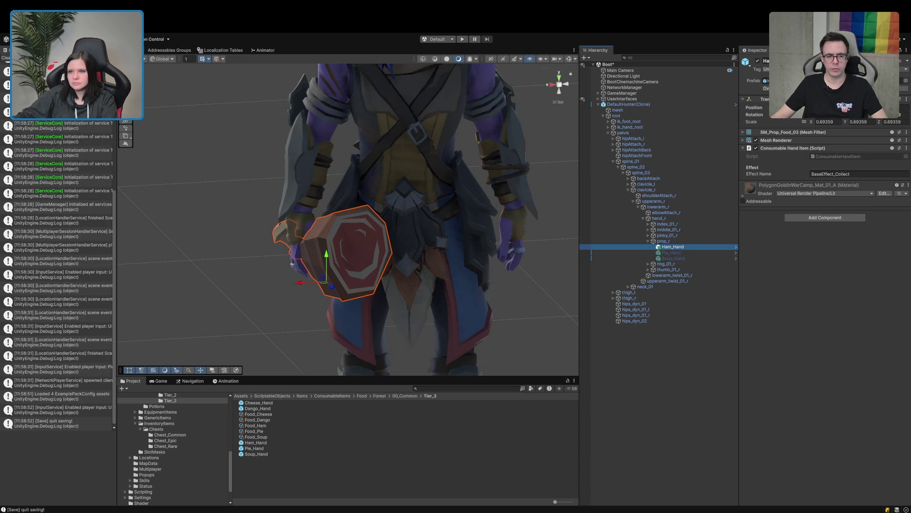
Delete Ham_Hand and make the pie prop visible in the hand.
left_click(699, 245)
key("Delete")
left_click(757, 61)
mouse_move(380, 237)
left_mouse_down()
mouse_move(313, 275)
mouse_move(366, 335)
mouse_move(349, 308)
left_mouse_up()
Stand the pie upright, lower it, and shift it right into the hand.
key("e")
left_click_drag(279, 282, 273, 350)
key("w")
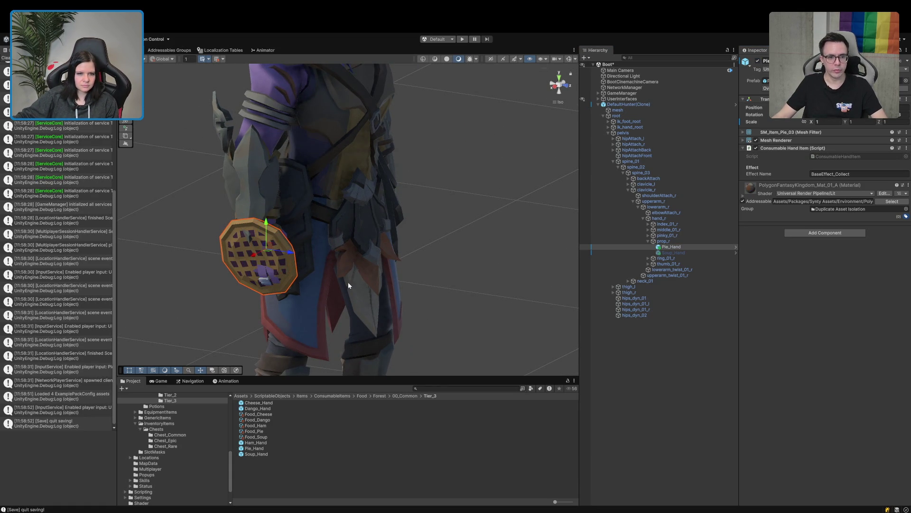
mouse_move(269, 226)
left_mouse_down()
mouse_move(265, 285)
mouse_move(183, 283)
left_mouse_up()
left_click_drag(329, 260, 483, 235)
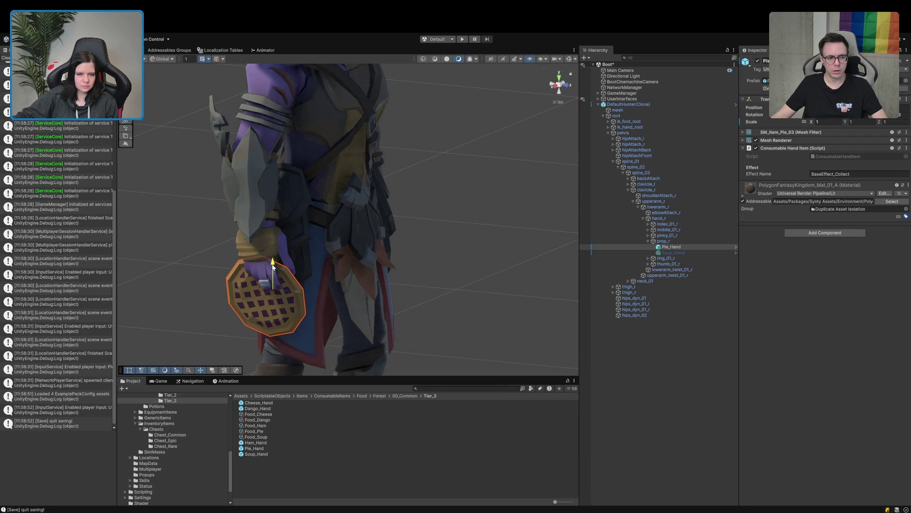
left_click_drag(300, 287, 310, 286)
mouse_move(230, 289)
left_mouse_down()
mouse_move(366, 269)
mouse_move(380, 293)
mouse_move(366, 295)
mouse_move(429, 298)
mouse_move(175, 326)
mouse_move(57, 304)
left_mouse_up()
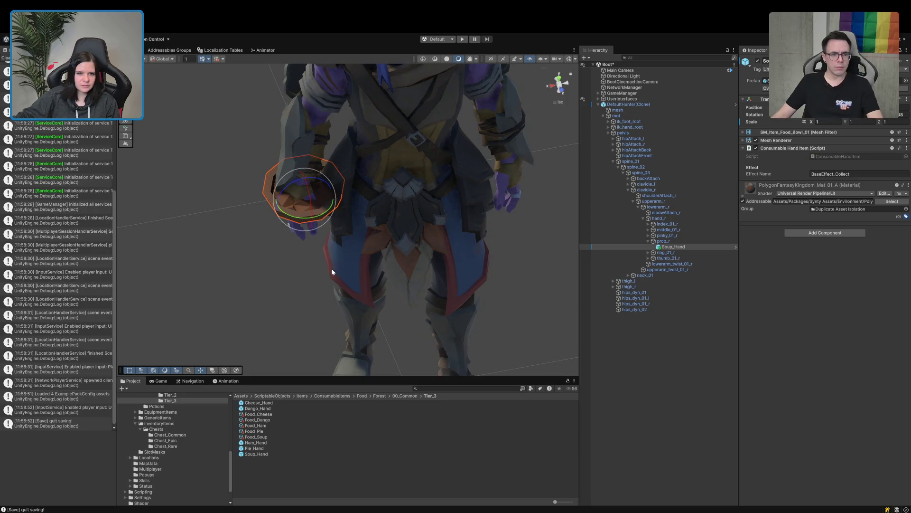
Turn the soup bowl edge-on, lower and nudge it left, then delete Soup_Hand.
mouse_move(305, 194)
left_mouse_down()
mouse_move(298, 182)
mouse_move(221, 220)
left_mouse_up()
key("w")
mouse_move(301, 194)
left_mouse_down()
mouse_move(300, 223)
mouse_move(284, 226)
mouse_move(439, 188)
left_mouse_up()
mouse_move(297, 286)
left_mouse_down()
mouse_move(203, 305)
mouse_move(159, 278)
left_mouse_up()
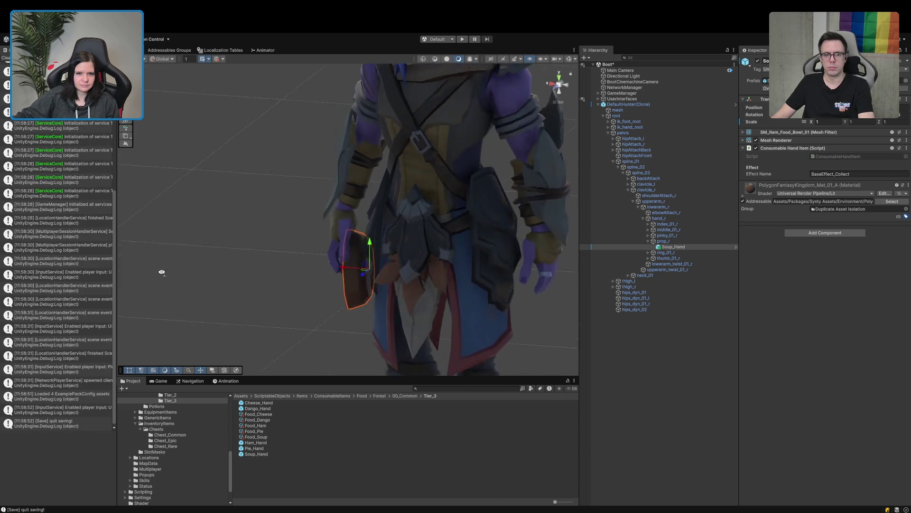
scroll(159, 279, "up", 5)
scroll(179, 301, "down", 5)
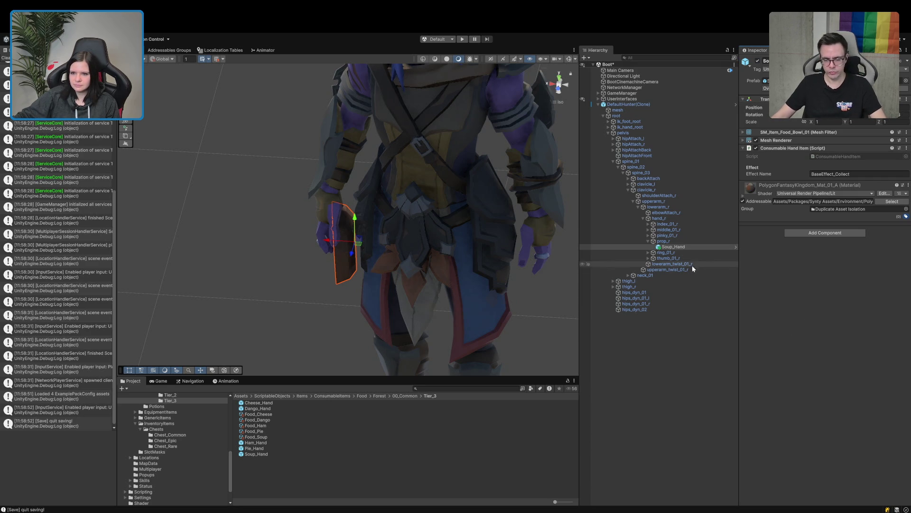
left_click(683, 247)
key("Delete")
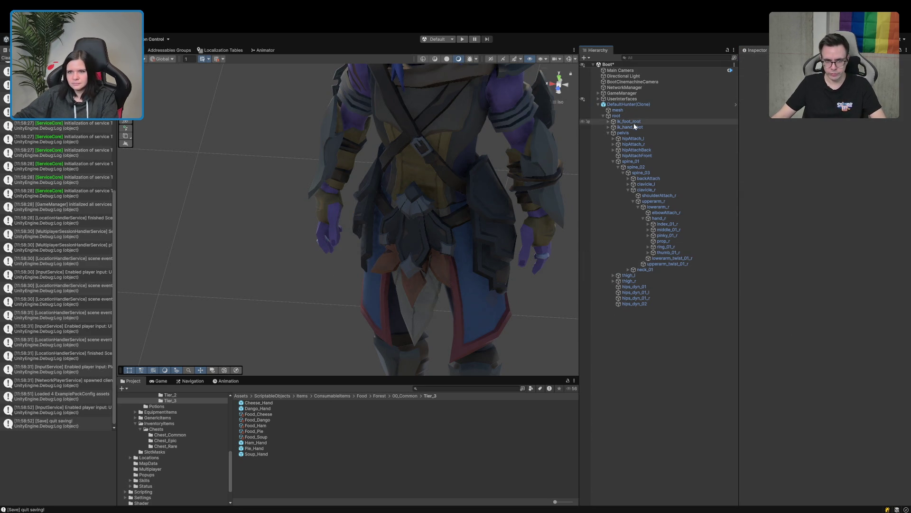
Delete DefaultHunter(Clone) from the Hierarchy and its prefab asset from Assets/Scenes.
left_click(634, 104)
key("Delete")
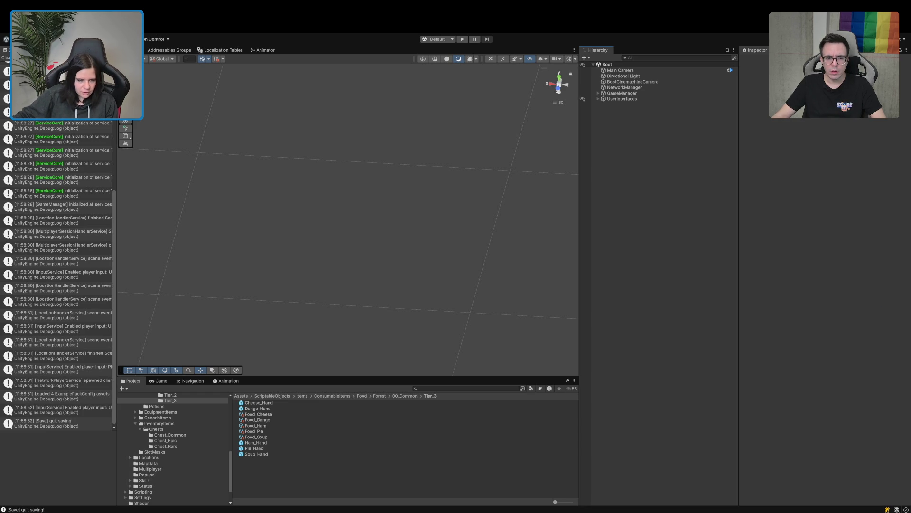
scroll(174, 448, "up", 10)
scroll(173, 448, "down", 10)
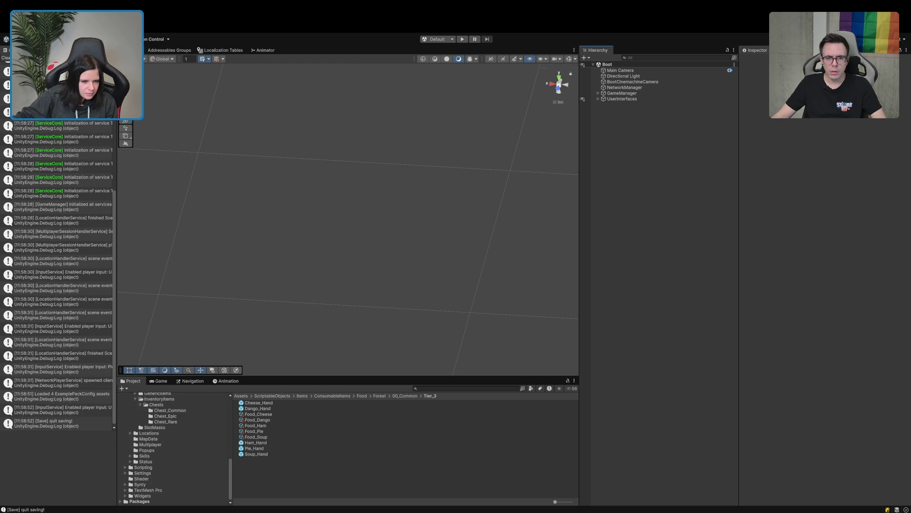
scroll(173, 448, "up", 3)
scroll(140, 438, "up", 3)
left_click(141, 437)
left_click(265, 431)
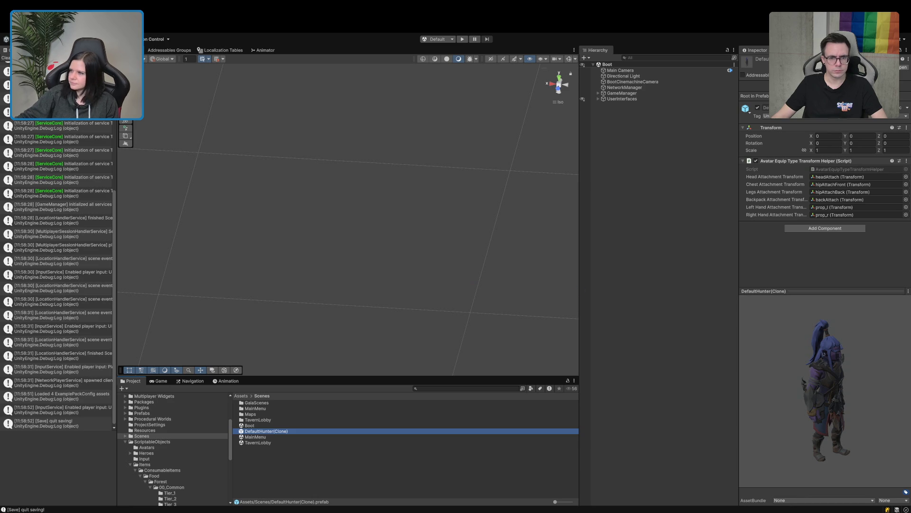
key("Delete")
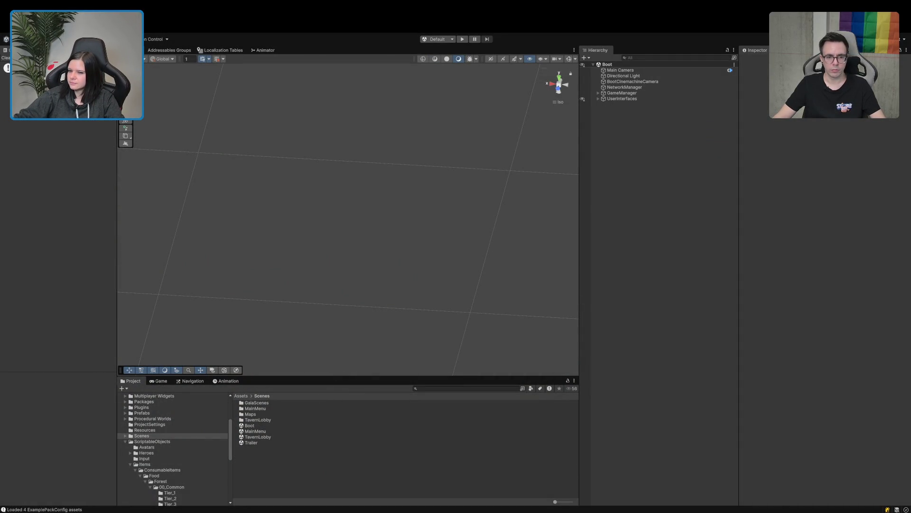
Make the Project panel taller and the Hierarchy narrower, then enter Play mode.
left_click_drag(524, 376, 524, 256)
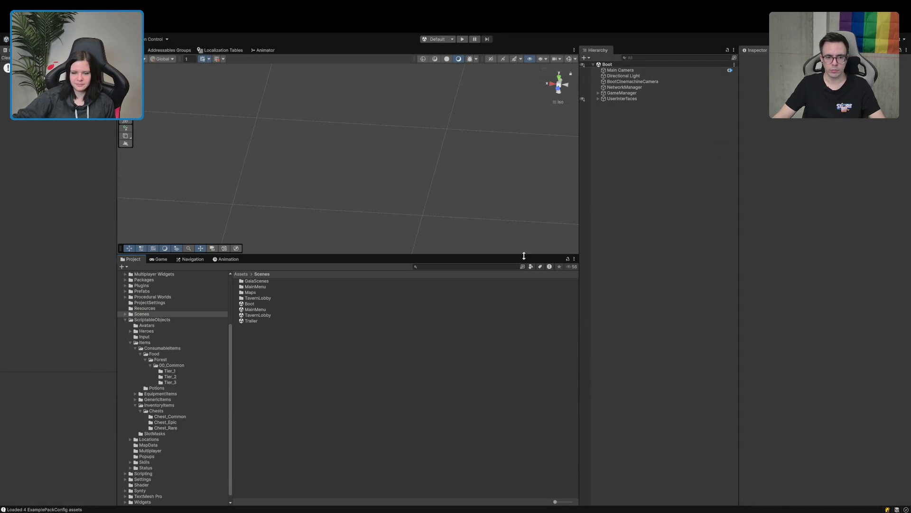
left_click_drag(580, 315, 664, 303)
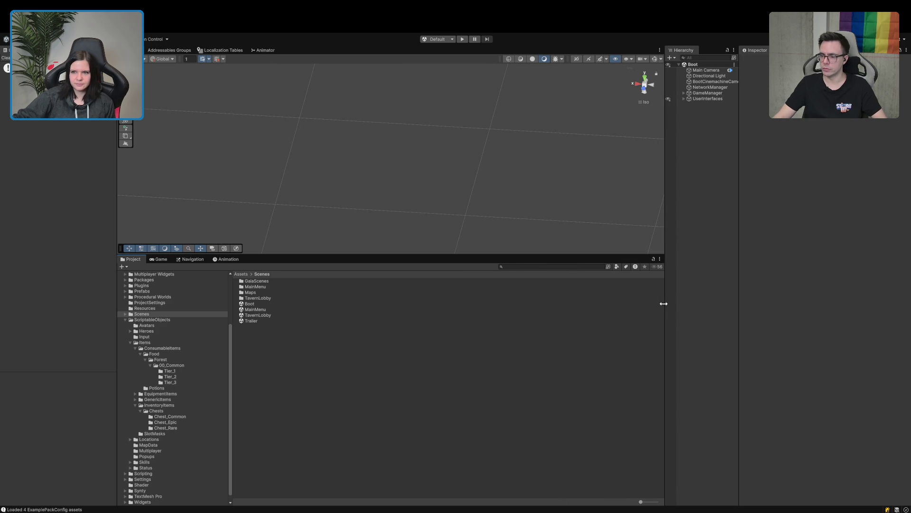
left_click(462, 39)
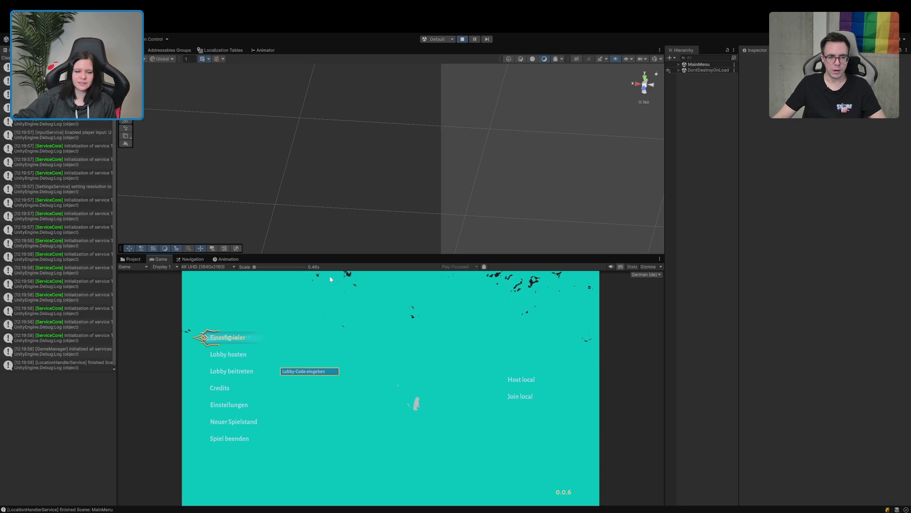
Show the Addressables groups list, then enlarge and maximize the Game view showing the main menu.
left_click(169, 50)
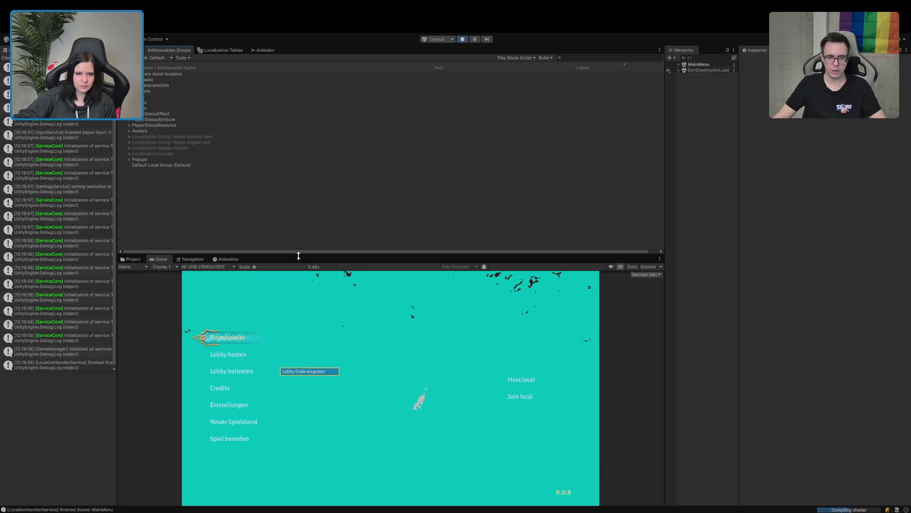
left_click_drag(298, 255, 305, 191)
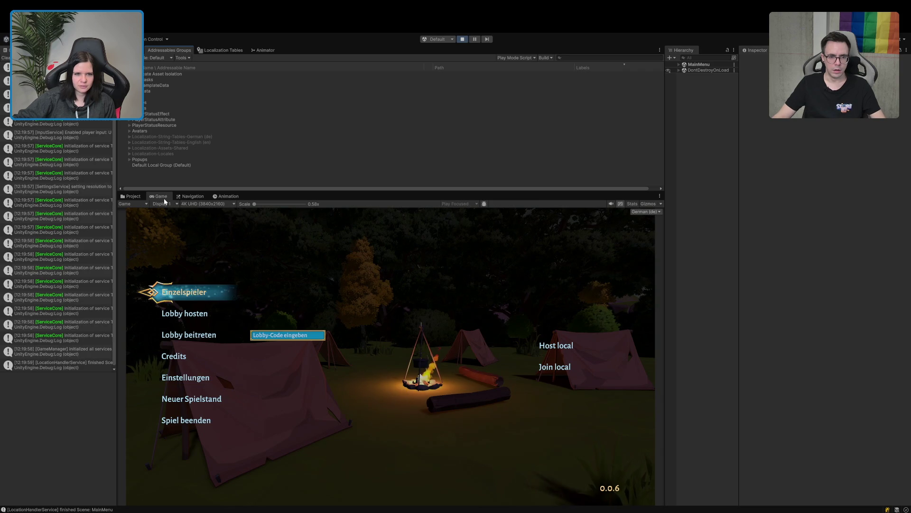
double_click(165, 198)
left_click(277, 253)
Paste the lobby code into the Lobby-Code field and join the game on the clifftop.
key("ctrl+v")
key("Return")
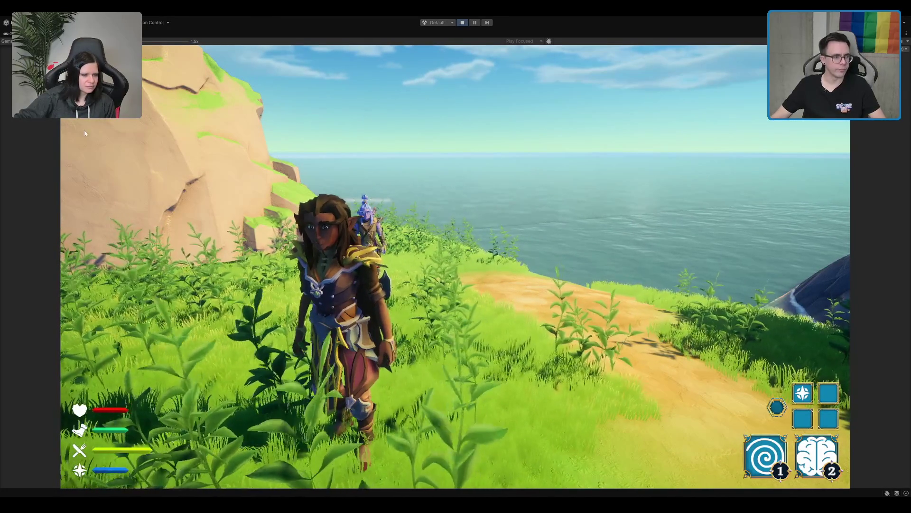
Adjust the camera zoom and walk the character toward the trees, briefly turning to face the sea.
scroll(456, 266, "down", 2)
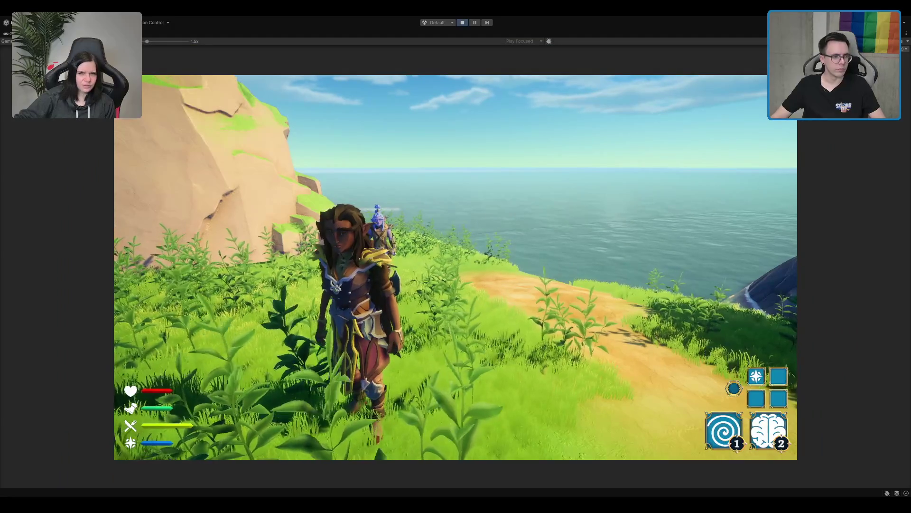
scroll(164, 55, "up", 3)
scroll(164, 55, "down", 1)
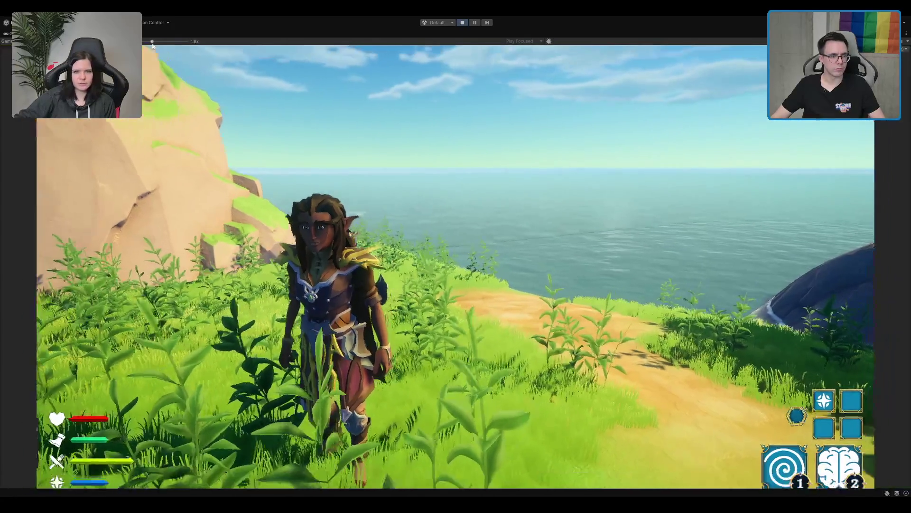
key("w")
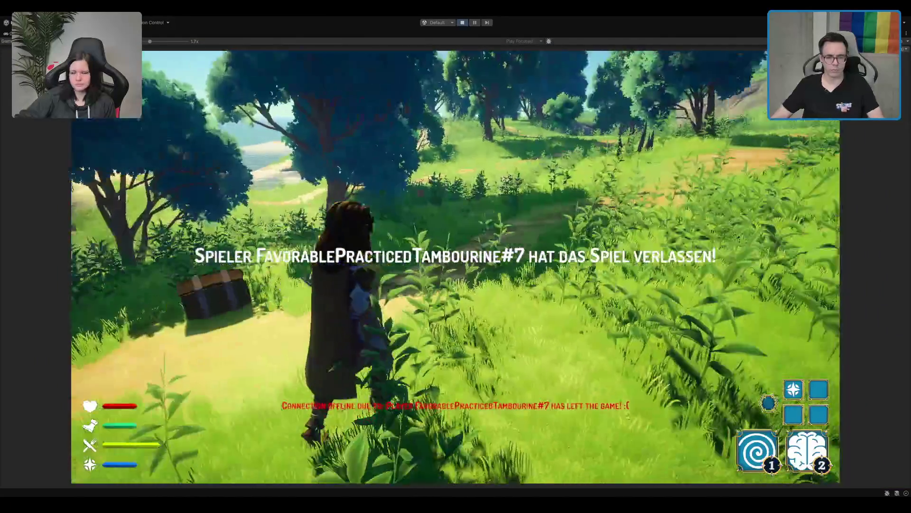
key("s")
key("w")
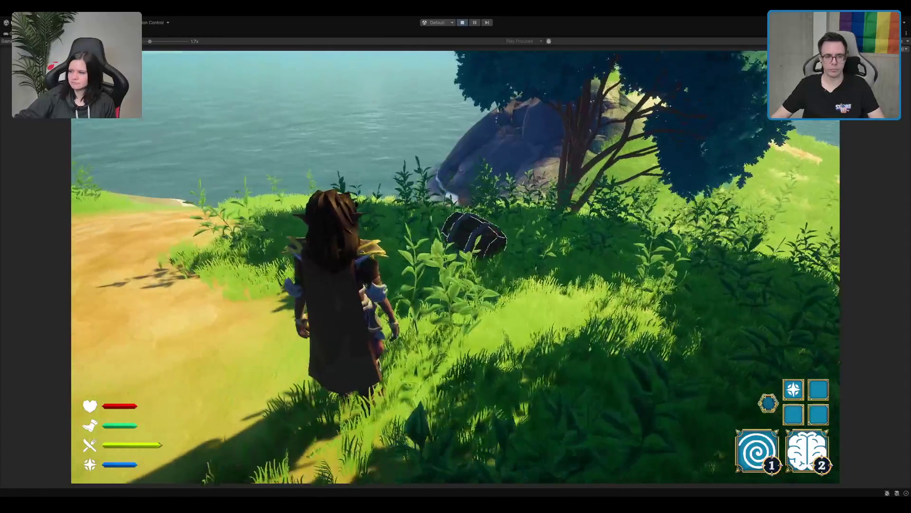
Cast the first ability's white hexagon burst, then run along the path toward the house.
key("1")
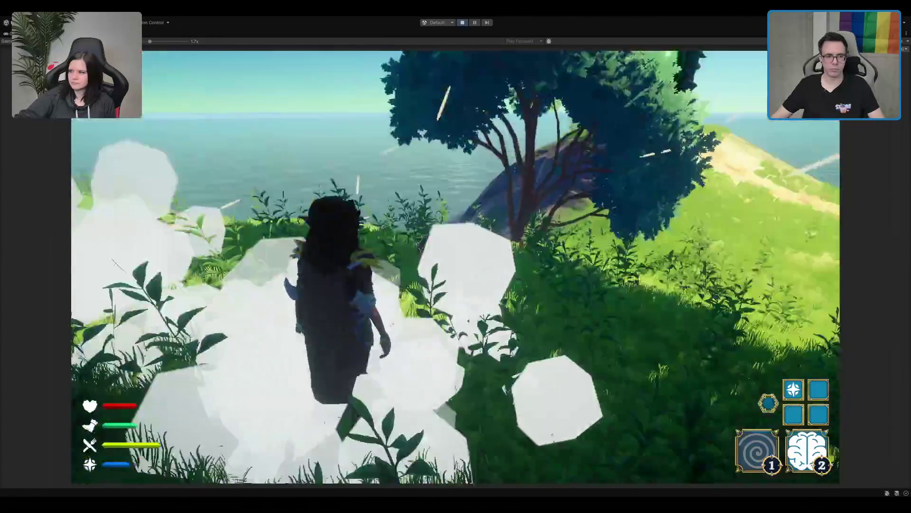
key("w")
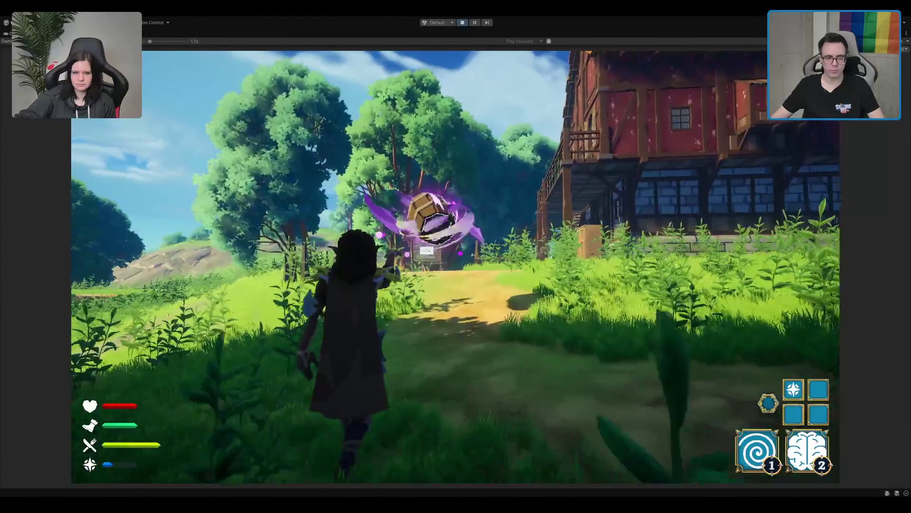
key("w")
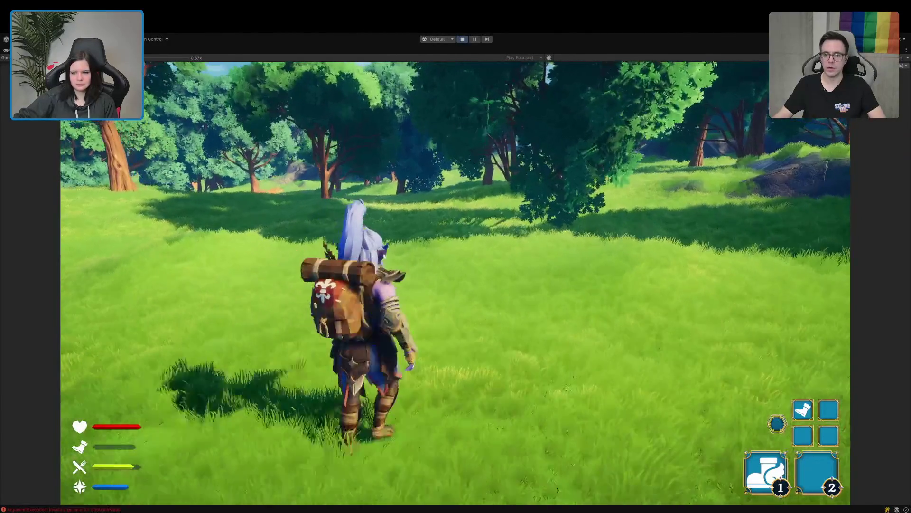
Turn left and run across the meadow past the tree toward the other character.
key("a")
key("a")
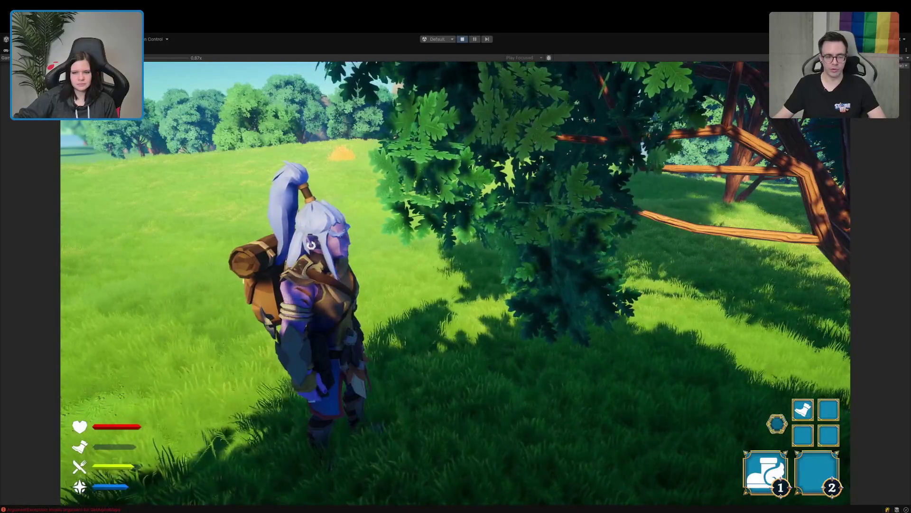
key("w")
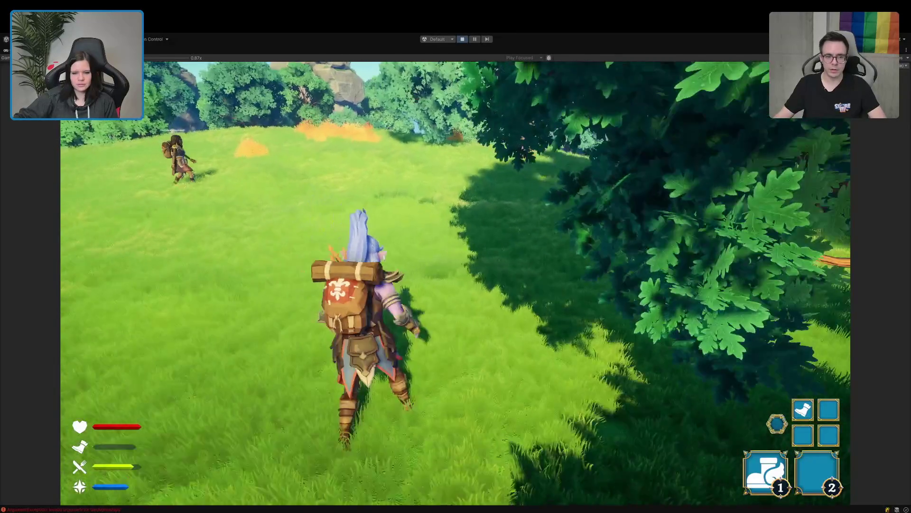
key("a")
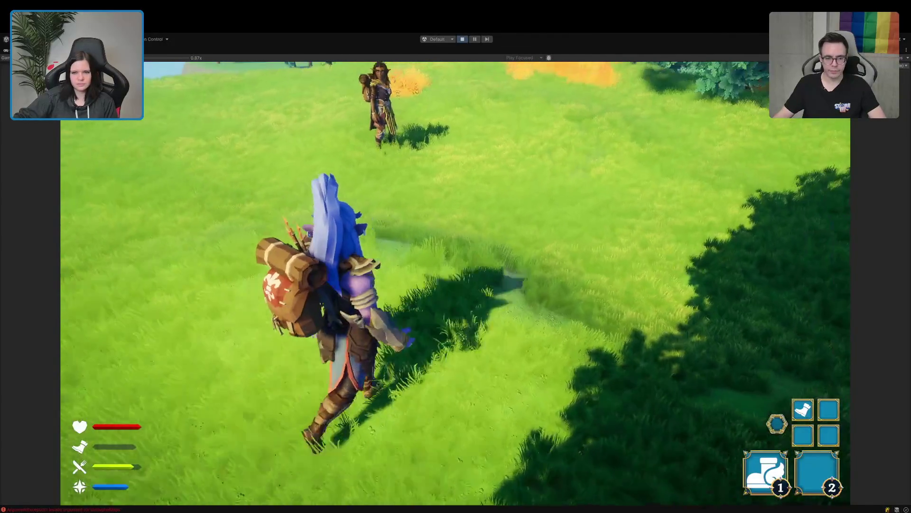